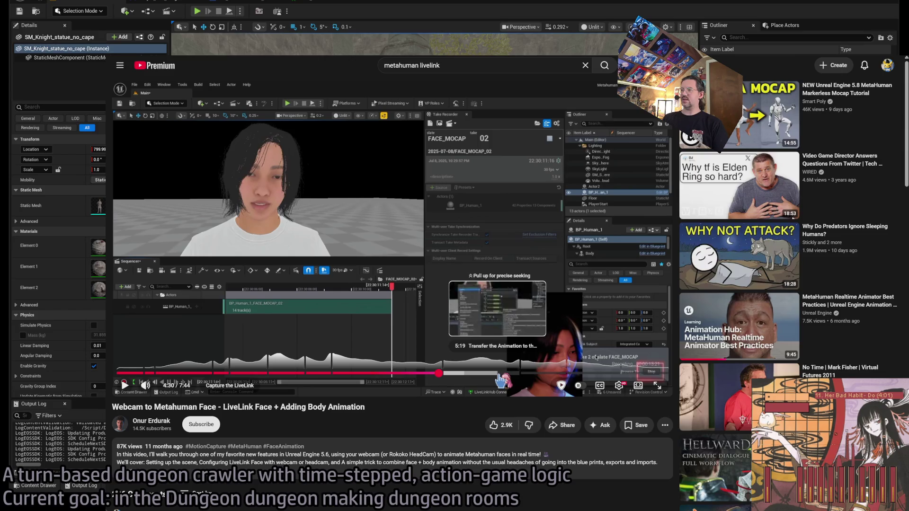
# Jump the tutorial ahead to 5:23, resume playback, then rewind twice.
pyautogui.moveTo(501, 379); pyautogui.dragTo(505, 379)
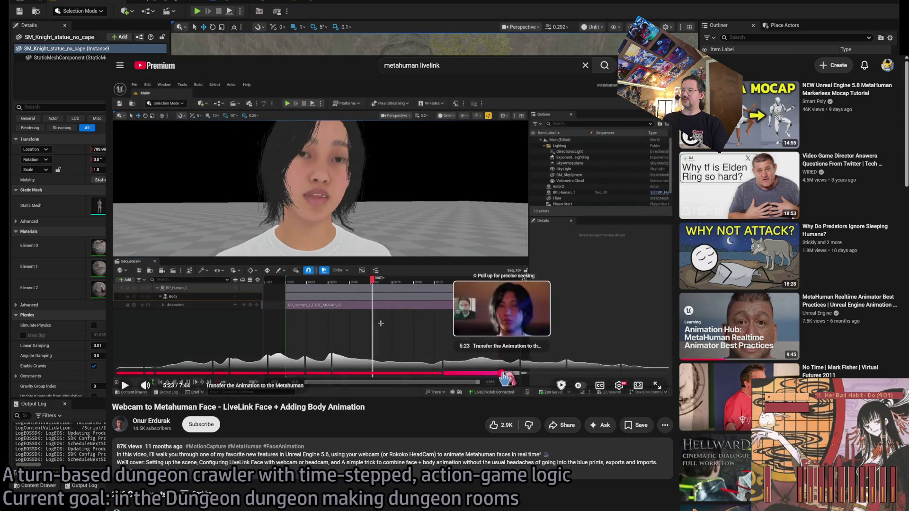
pyautogui.click(445, 369)
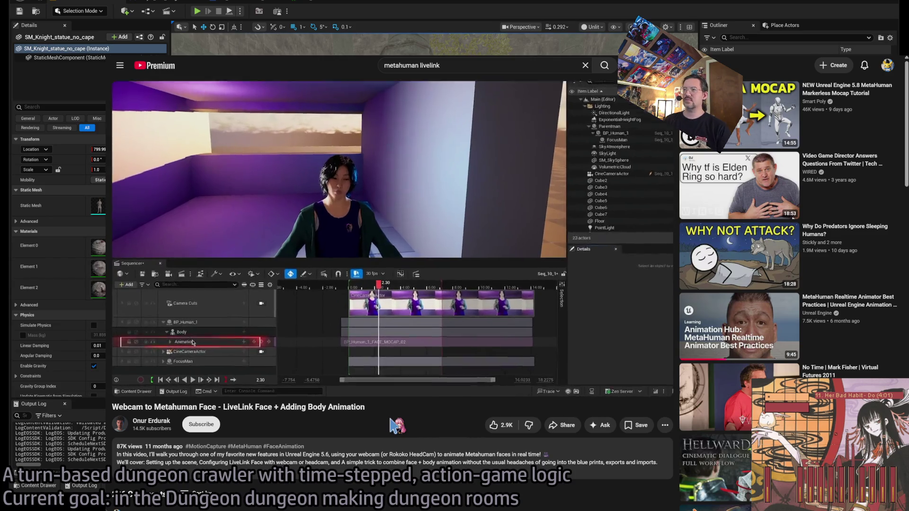
pyautogui.press('j')
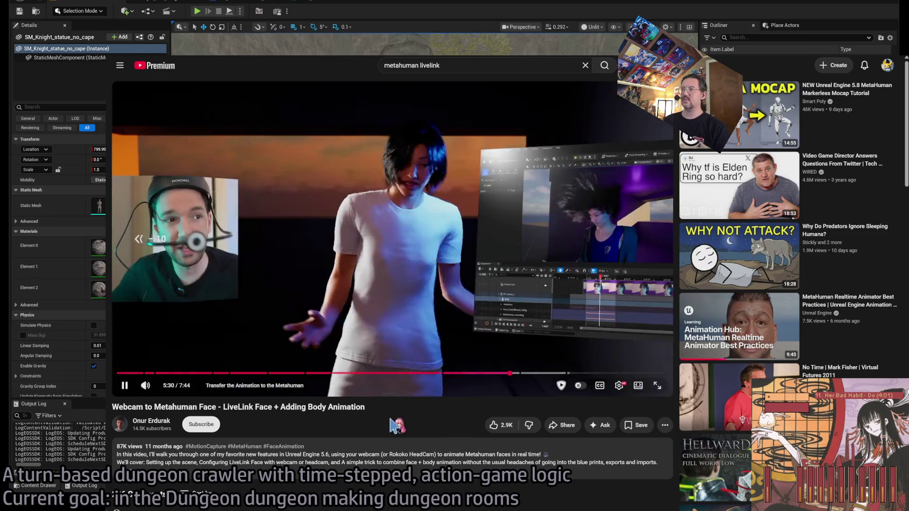
pyautogui.press('j')
# Skip forward five seconds, then jump to the 5:20 editor scene and pause there.
pyautogui.press('k')
pyautogui.press('Right')
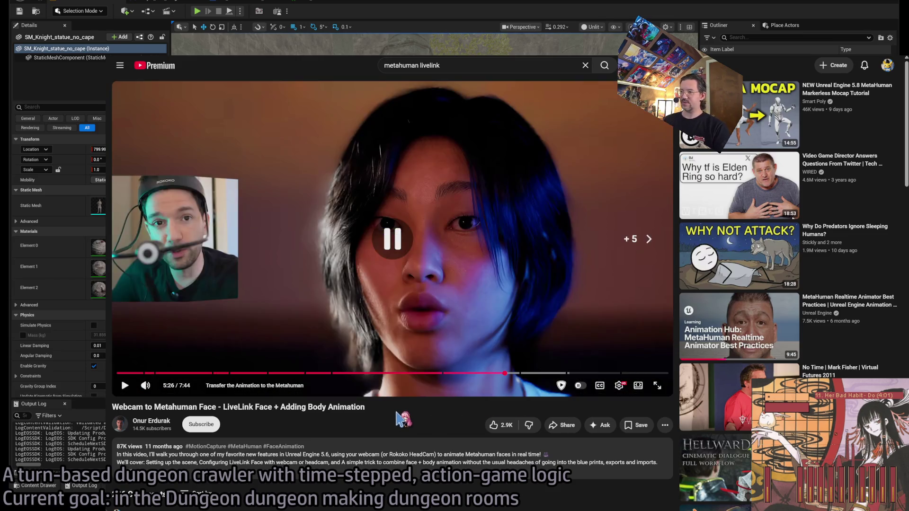
pyautogui.press('k')
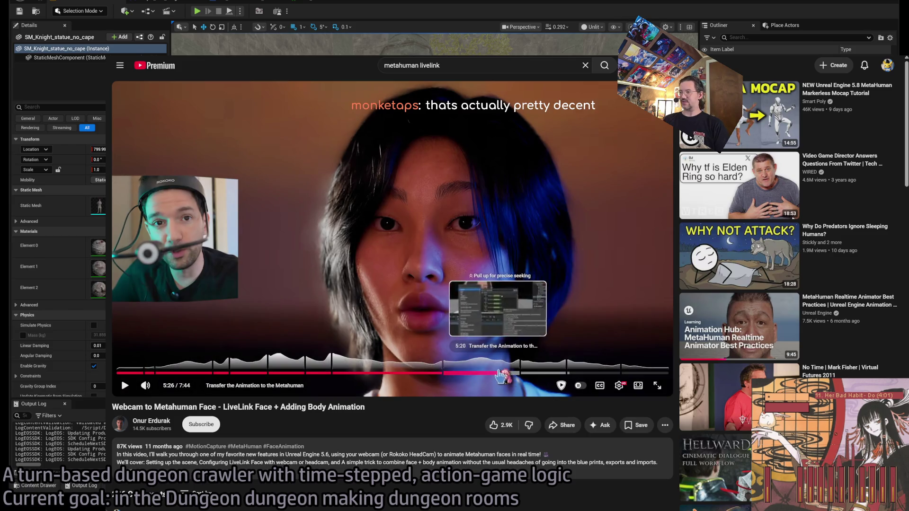
pyautogui.click(500, 377)
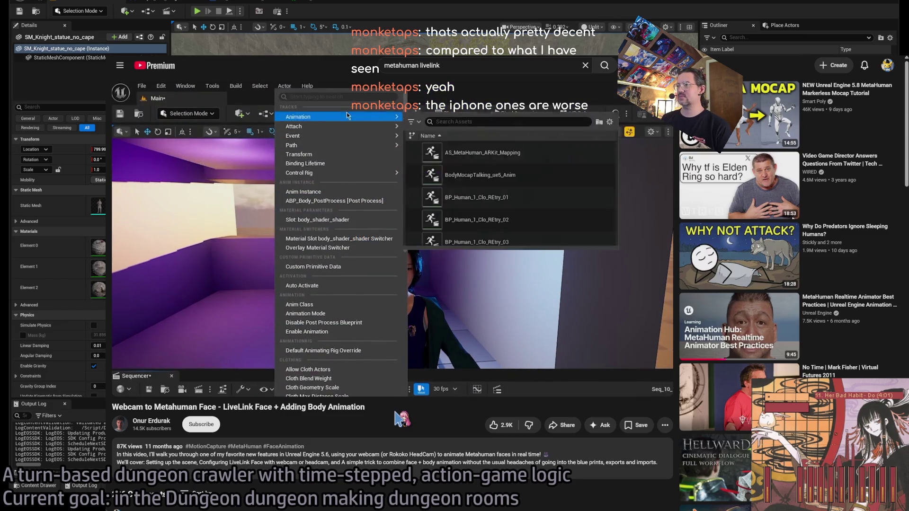
pyautogui.click(485, 386)
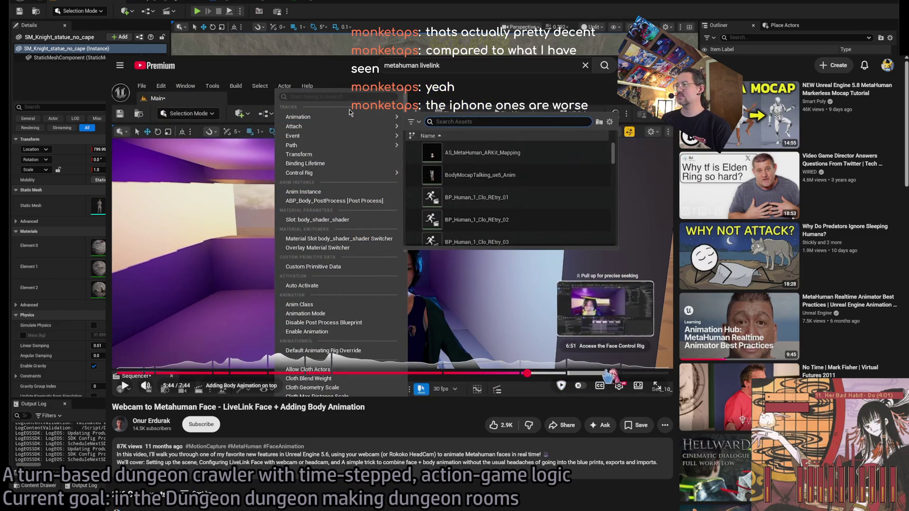
# Jump to 6:38 and the face control rig chapter, switch to theater mode, then select the search query.
pyautogui.click(591, 373)
pyautogui.click(582, 350)
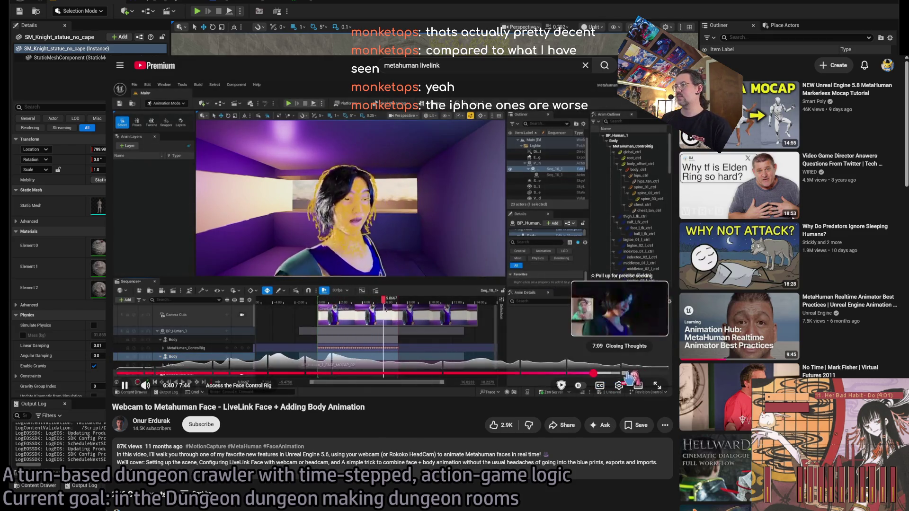
pyautogui.click(615, 373)
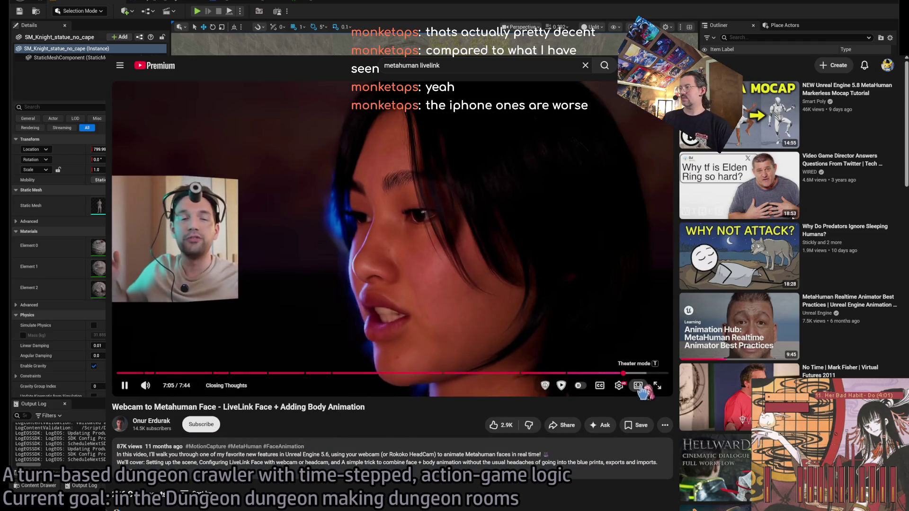
pyautogui.click(639, 387)
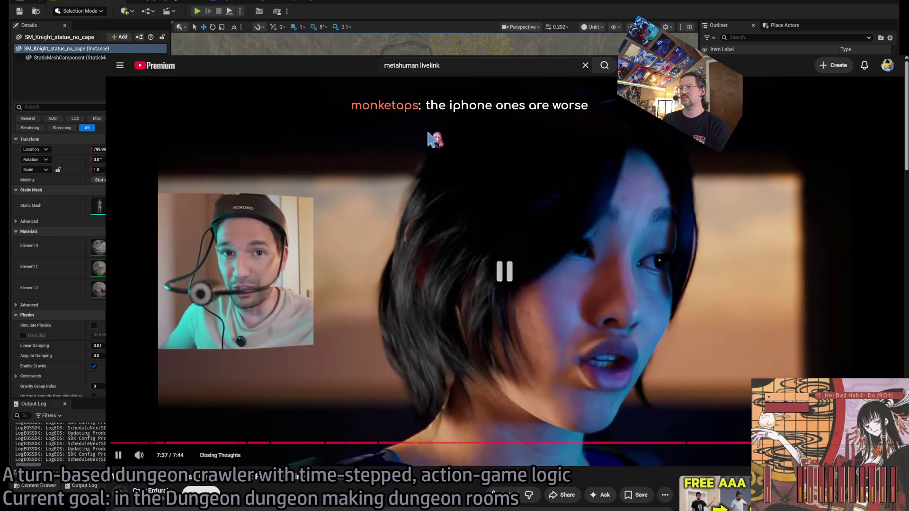
pyautogui.click(451, 66)
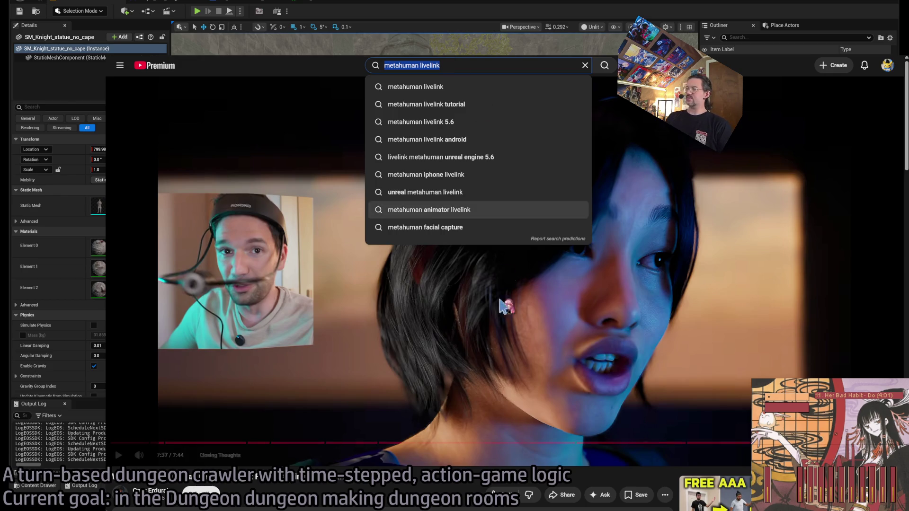
# Dismiss the search suggestions, glance at the dungeon room sketch, then switch to the r/unrealengine thread.
pyautogui.click(405, 426)
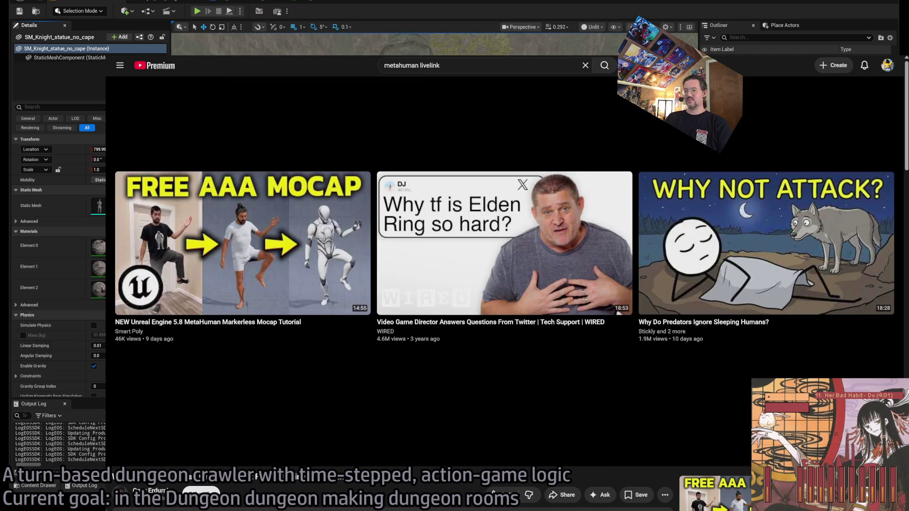
pyautogui.hotkey('alt', 'Tab')
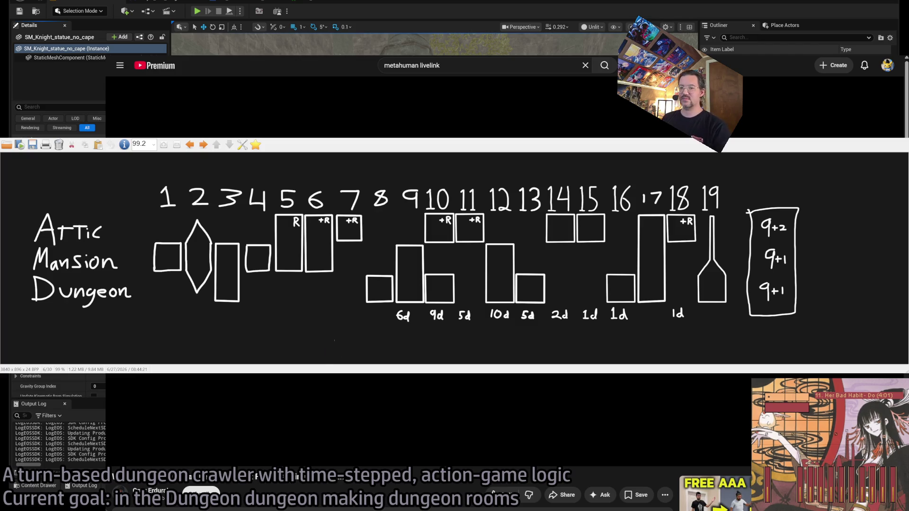
pyautogui.press('Escape')
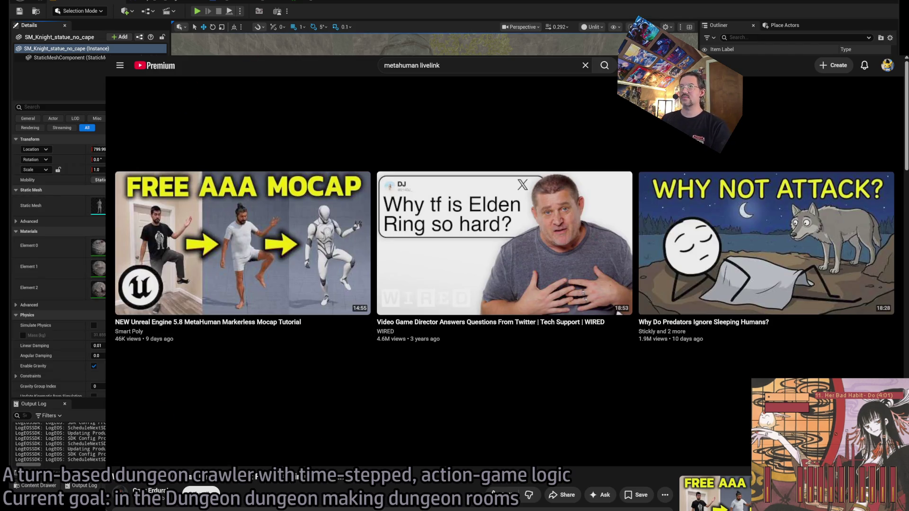
pyautogui.hotkey('ctrl', 'Tab')
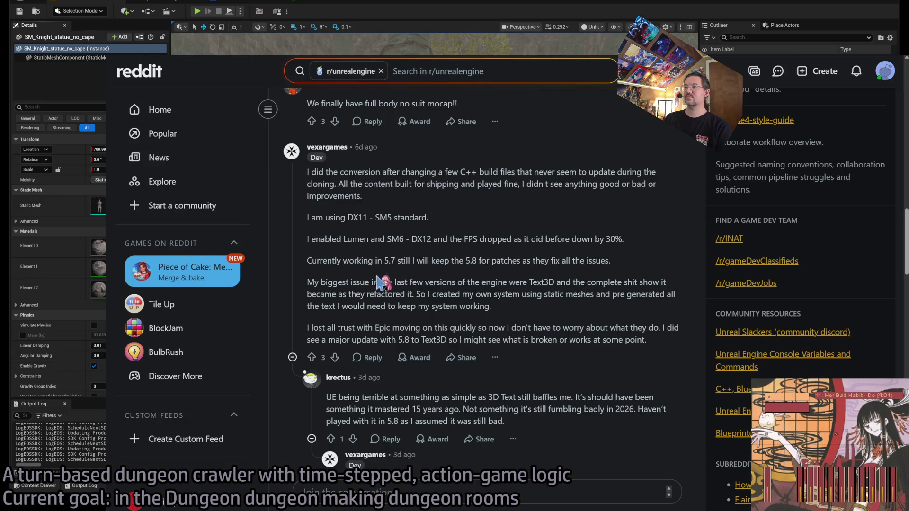
# Highlight the Text3D comment's first paragraph while reading it.
pyautogui.scroll(3, 366, 317)
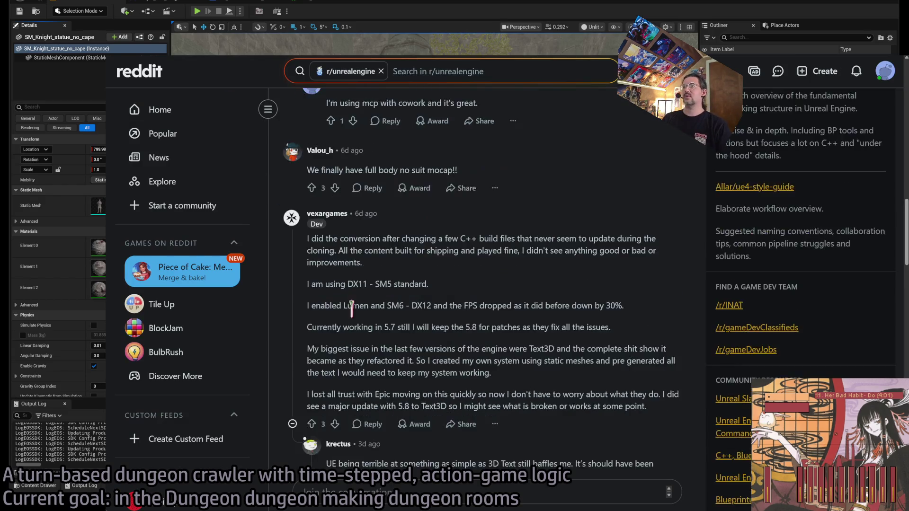
pyautogui.scroll(-2, 347, 371)
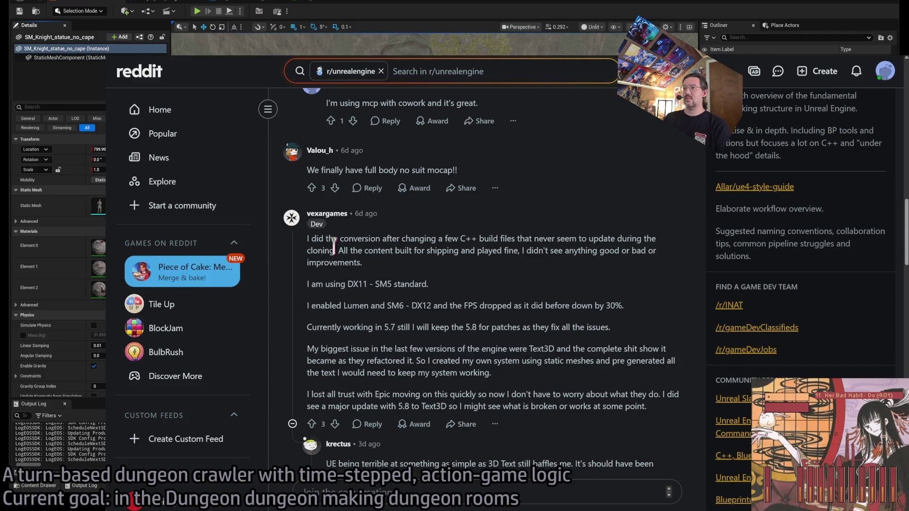
pyautogui.moveTo(330, 256); pyautogui.dragTo(546, 391)
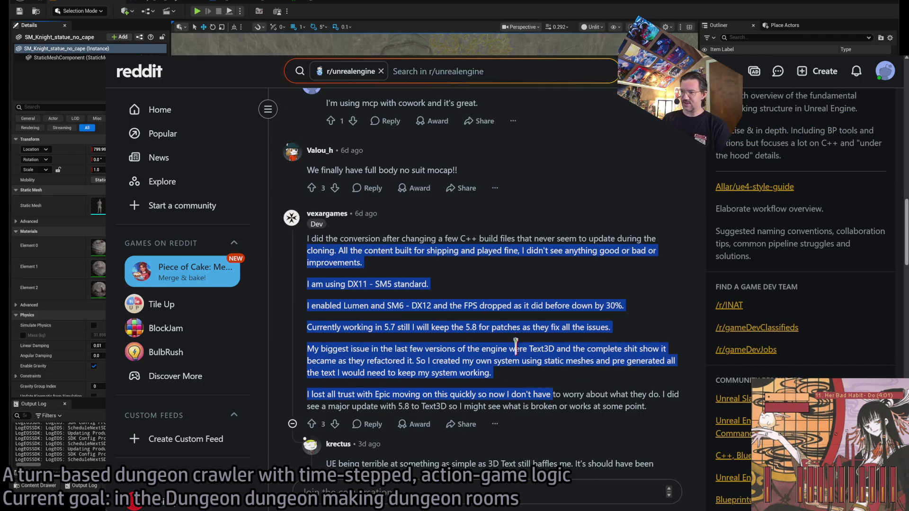
pyautogui.click(463, 249)
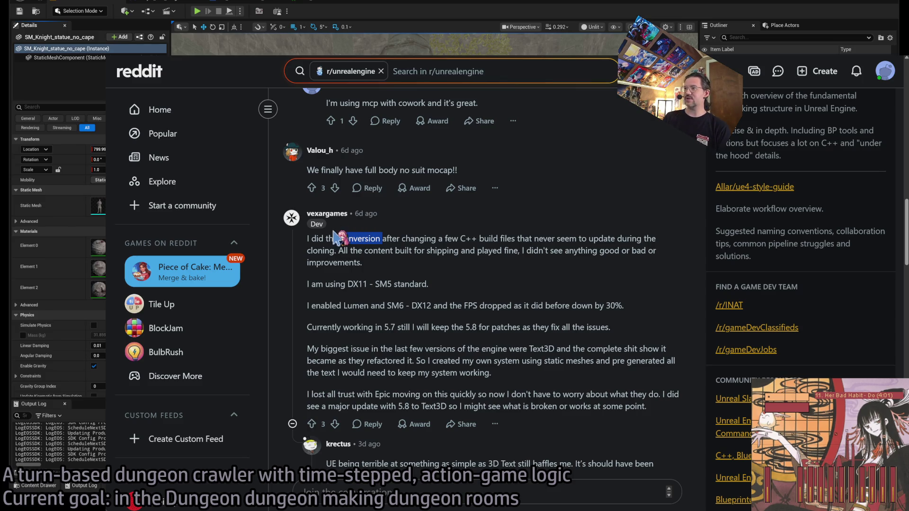
pyautogui.tripleClick(357, 238)
pyautogui.click(504, 276)
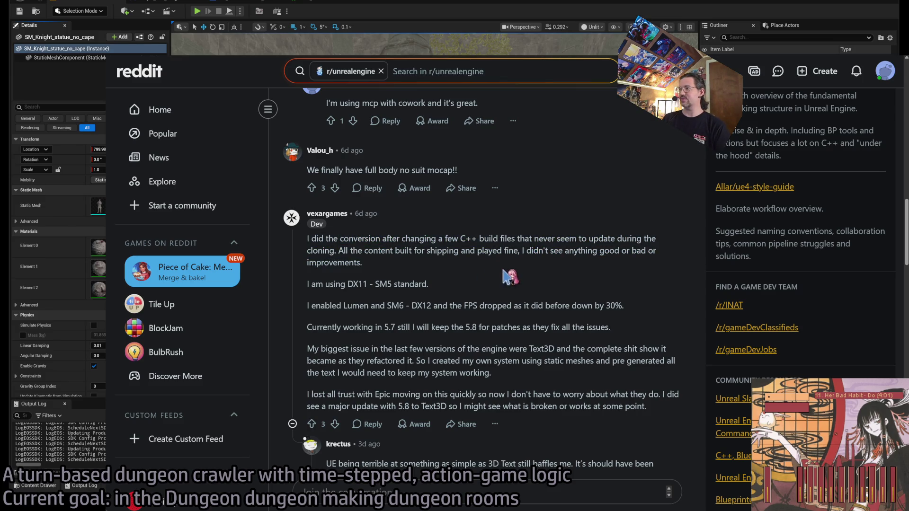
pyautogui.tripleClick(340, 246)
pyautogui.click(407, 273)
pyautogui.moveTo(378, 271); pyautogui.dragTo(307, 241)
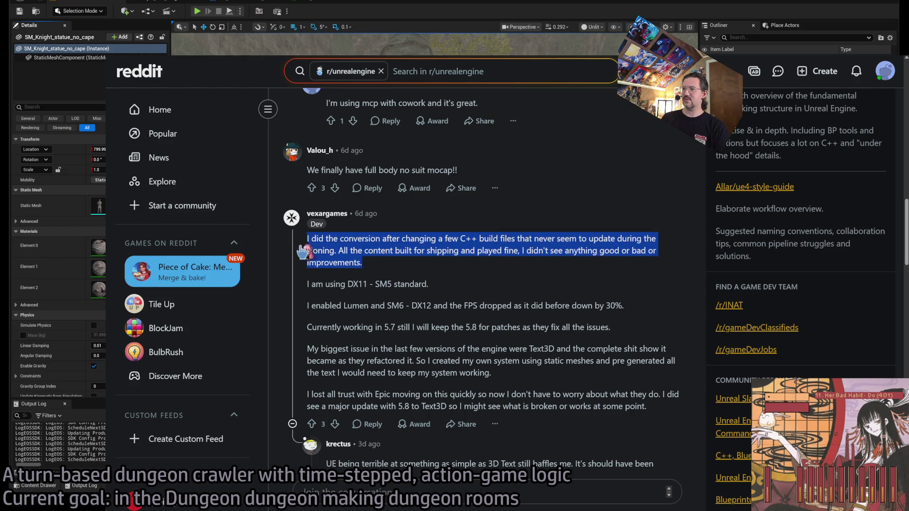
pyautogui.click(393, 251)
pyautogui.tripleClick(357, 246)
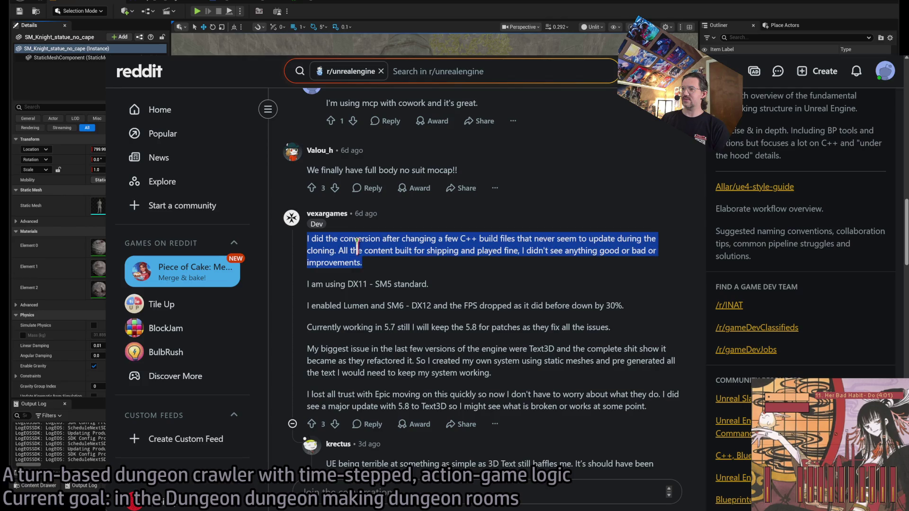
pyautogui.click(353, 257)
# Highlight the sentences on shipping content, DX11 - SM5, Lumen/SM6 FPS drop and working in 5.7.
pyautogui.moveTo(344, 250); pyautogui.dragTo(467, 251)
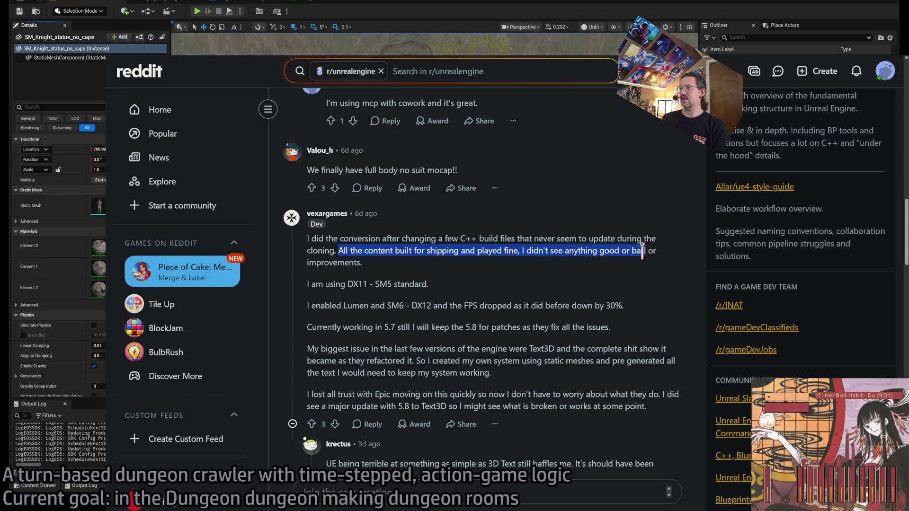
pyautogui.moveTo(642, 251); pyautogui.dragTo(654, 270)
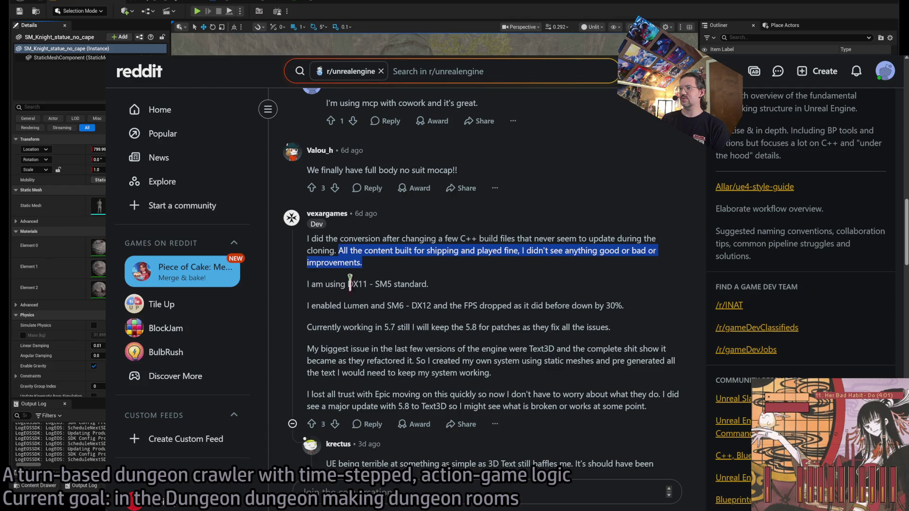
pyautogui.moveTo(349, 283)
pyautogui.mouseDown()
pyautogui.moveTo(464, 306)
pyautogui.moveTo(452, 286)
pyautogui.mouseUp()
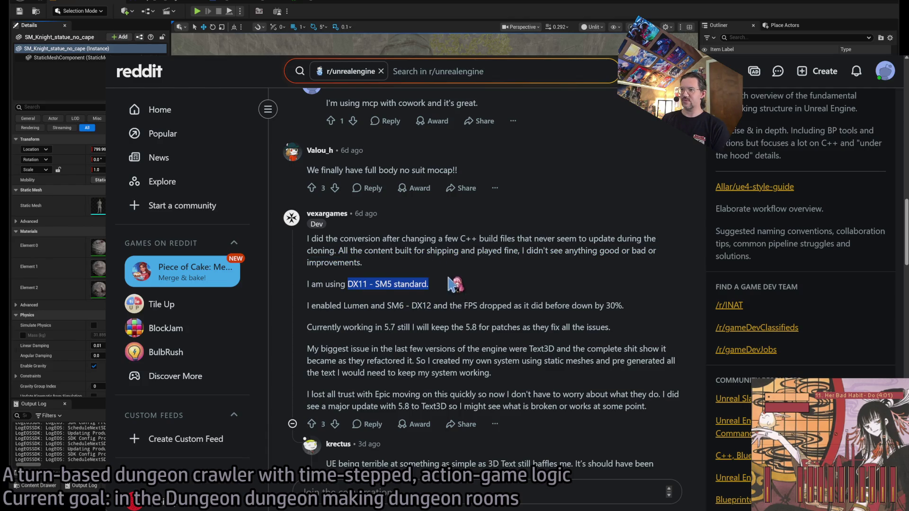
pyautogui.click(402, 306)
pyautogui.moveTo(315, 307); pyautogui.dragTo(413, 307)
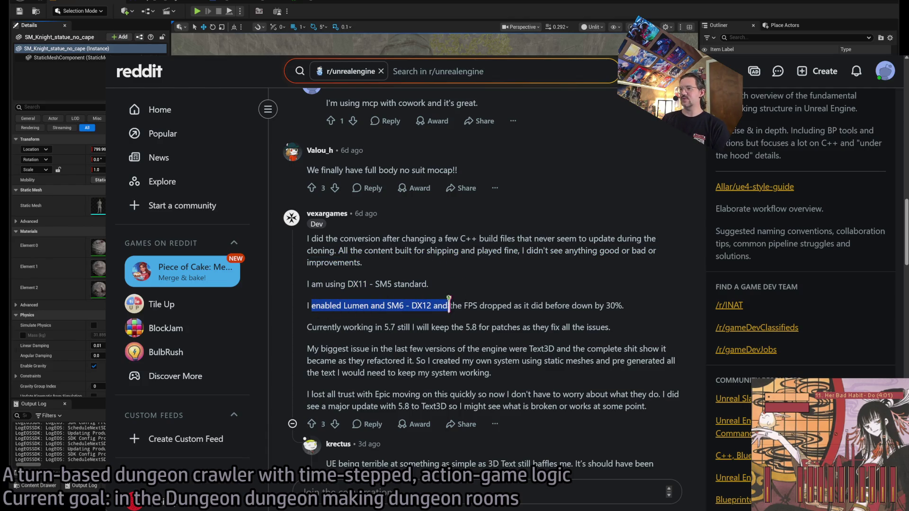
pyautogui.moveTo(476, 306)
pyautogui.mouseDown()
pyautogui.moveTo(616, 323)
pyautogui.moveTo(597, 305)
pyautogui.mouseUp()
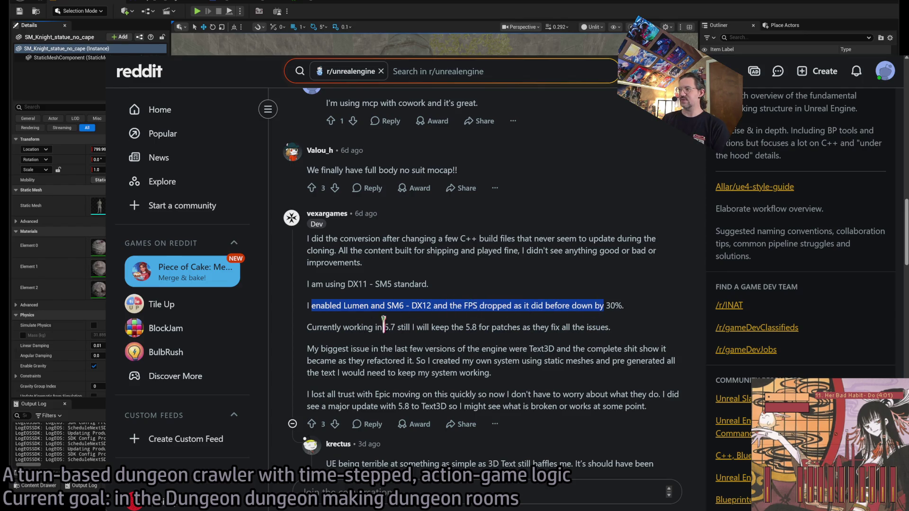
pyautogui.moveTo(343, 326)
pyautogui.mouseDown()
pyautogui.moveTo(530, 328)
pyautogui.moveTo(587, 348)
pyautogui.moveTo(578, 328)
pyautogui.mouseUp()
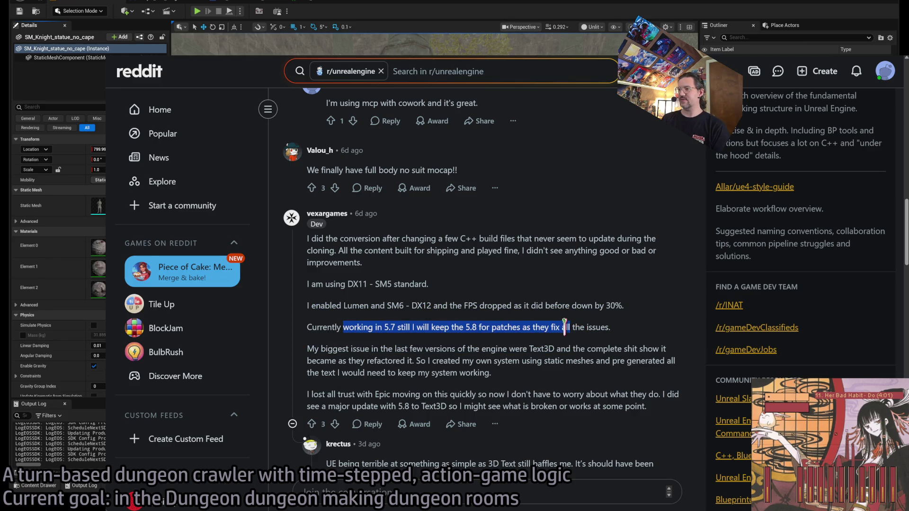
# Highlight the biggest Text3D issue and custom system sentences, then return to the editor.
pyautogui.scroll(-2, 472, 301)
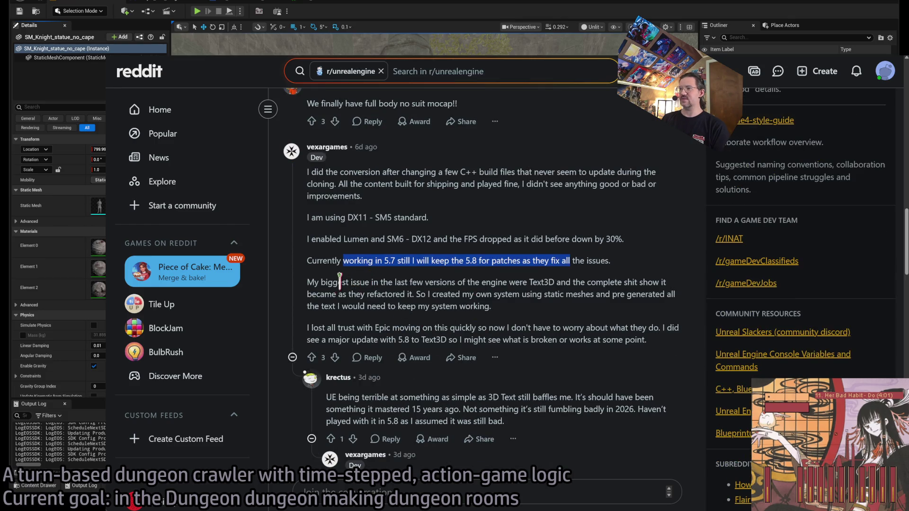
pyautogui.moveTo(339, 281); pyautogui.dragTo(425, 306)
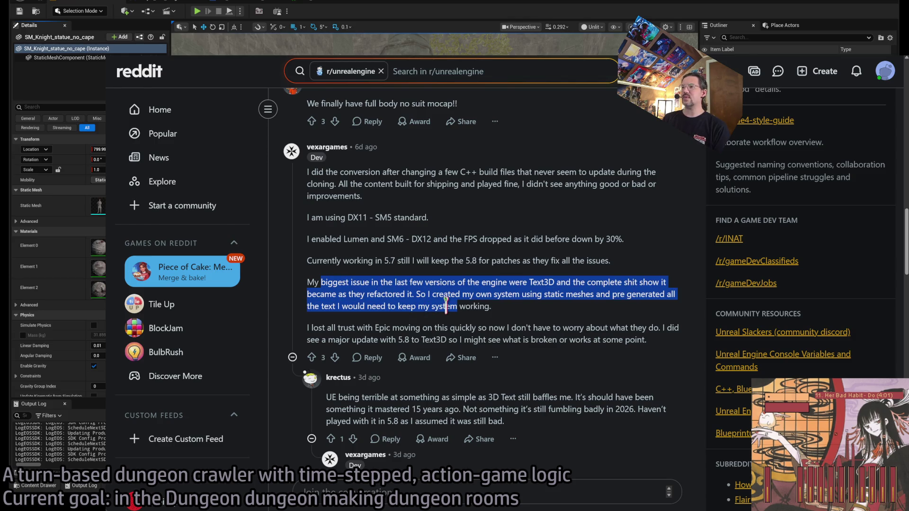
pyautogui.moveTo(338, 279); pyautogui.dragTo(580, 284)
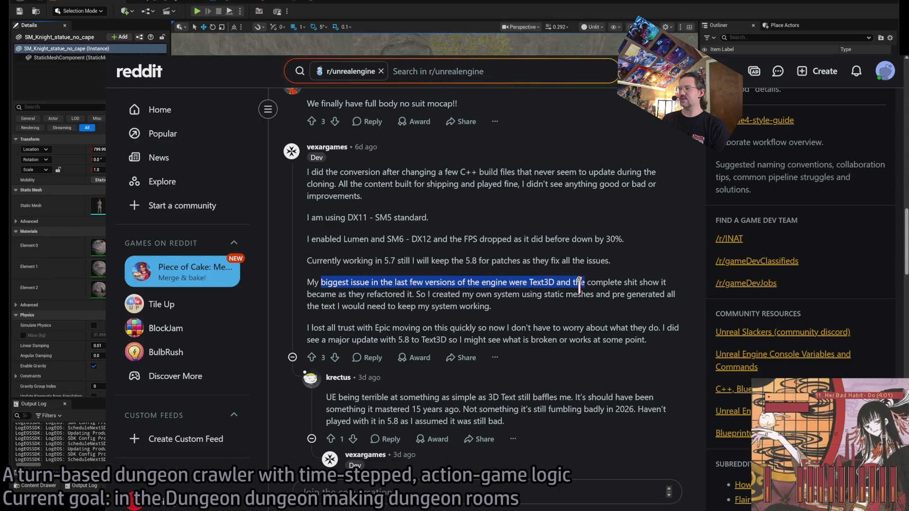
pyautogui.moveTo(643, 282)
pyautogui.mouseDown()
pyautogui.moveTo(644, 293)
pyautogui.moveTo(591, 297)
pyautogui.mouseUp()
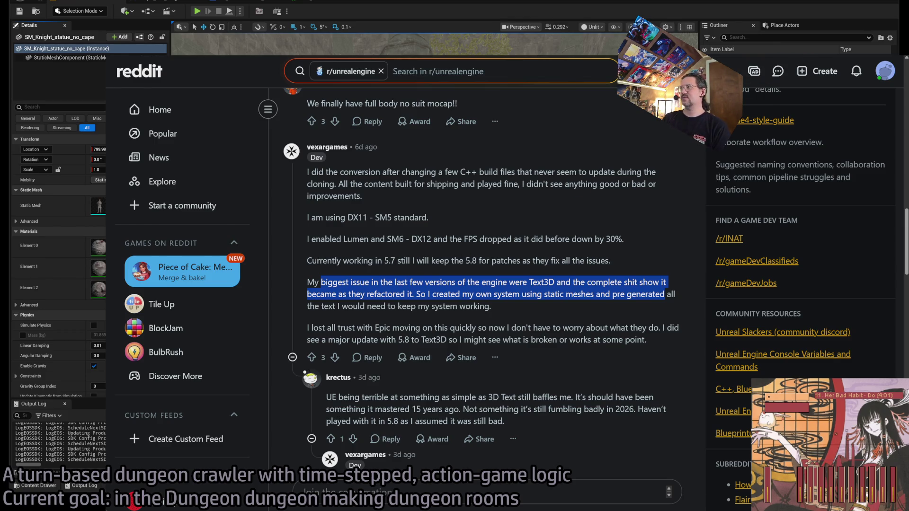
pyautogui.hotkey('alt', 'Tab')
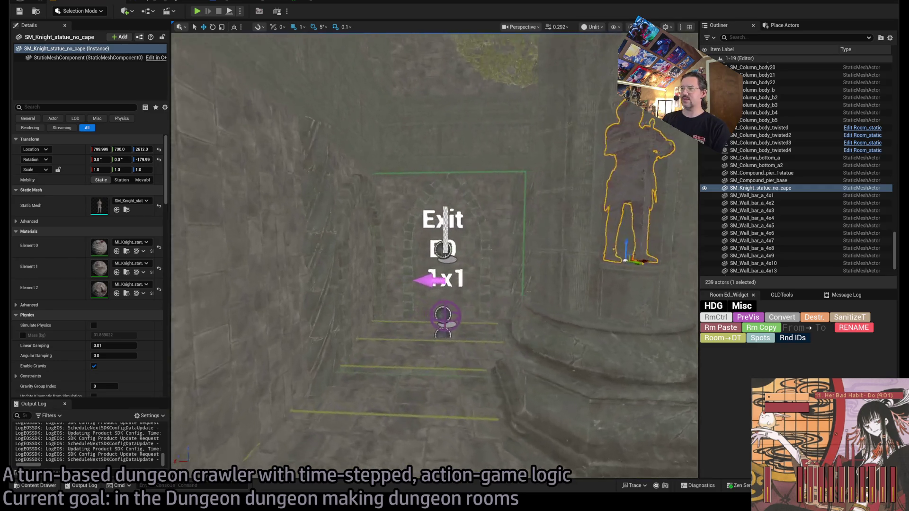
# Fly the viewport camera to frame the whole Exit E0 floor text, then bring Reddit back.
pyautogui.press('w')
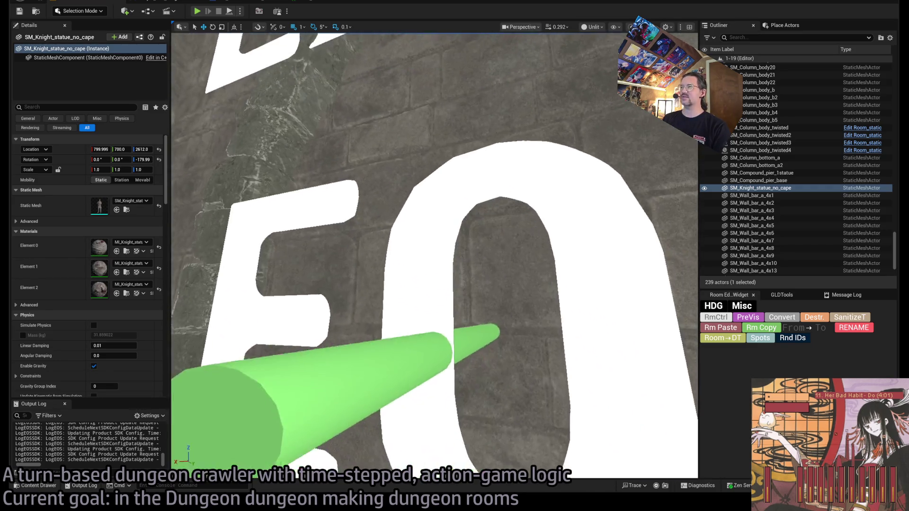
pyautogui.press('s')
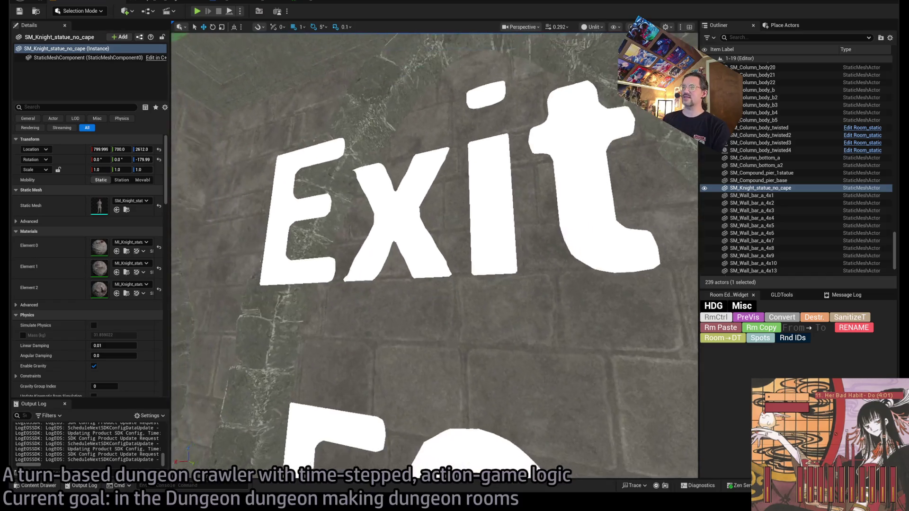
pyautogui.press('s')
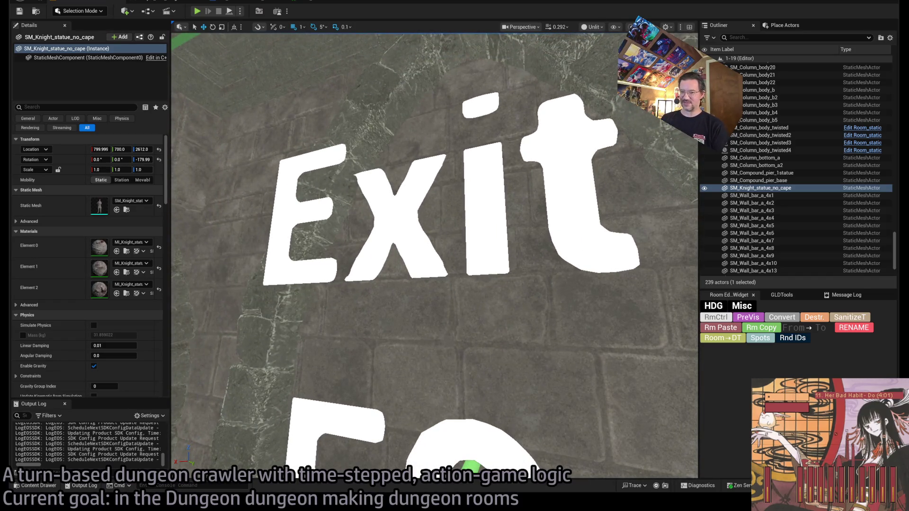
pyautogui.hotkey('alt', 'Tab')
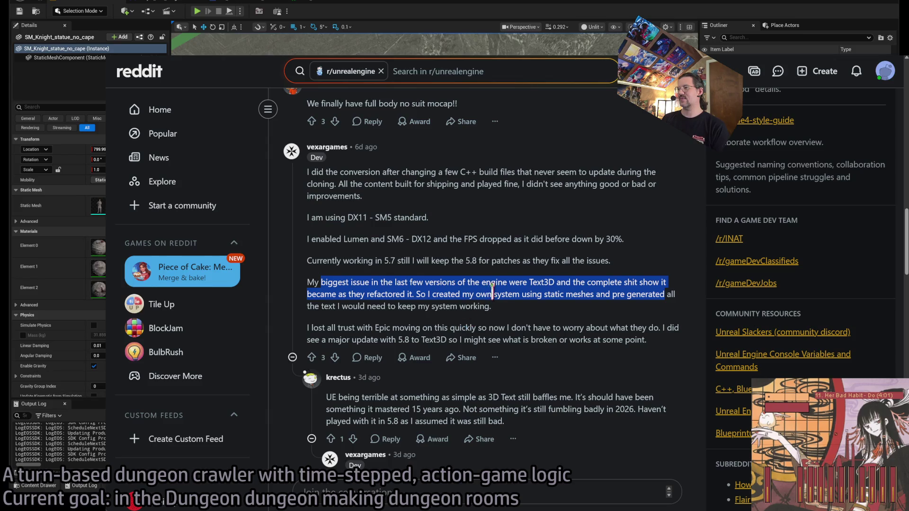
# Highlight the paragraphs about Text3D problems and losing trust in Epic.
pyautogui.moveTo(416, 294); pyautogui.dragTo(492, 307)
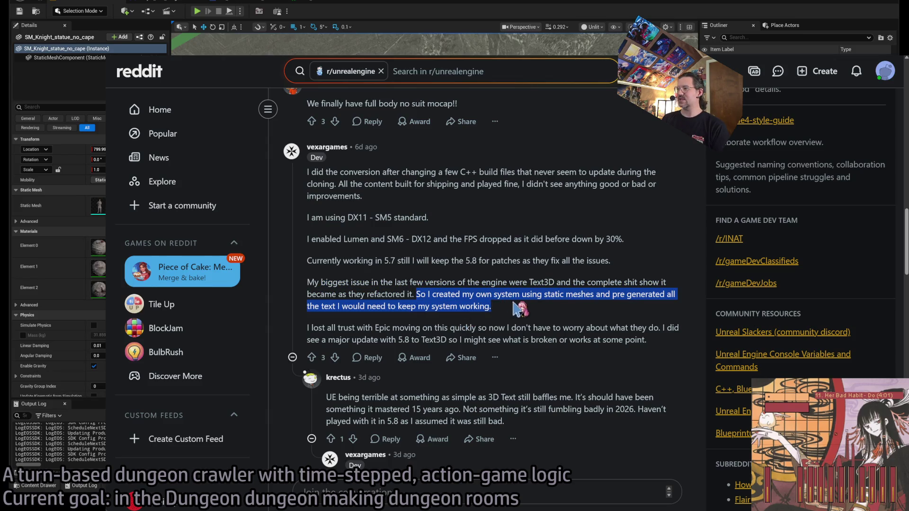
pyautogui.click(539, 310)
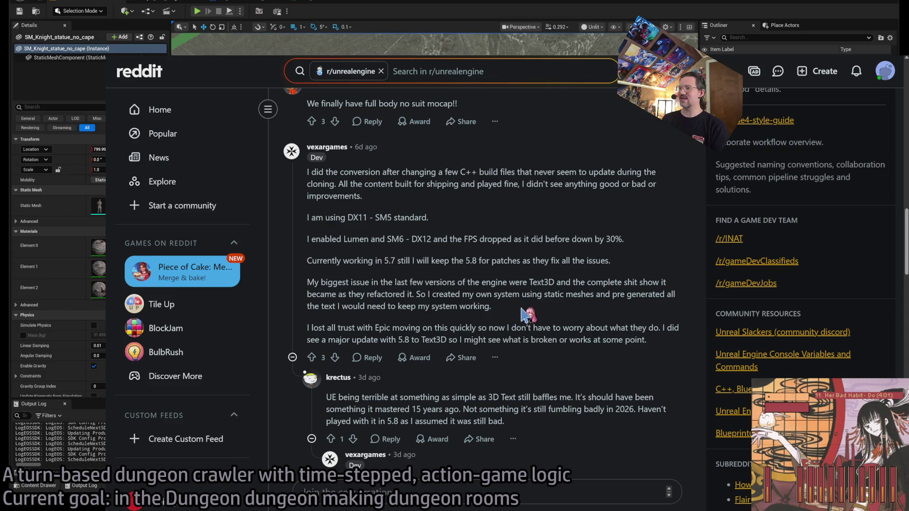
pyautogui.moveTo(518, 315); pyautogui.dragTo(308, 284)
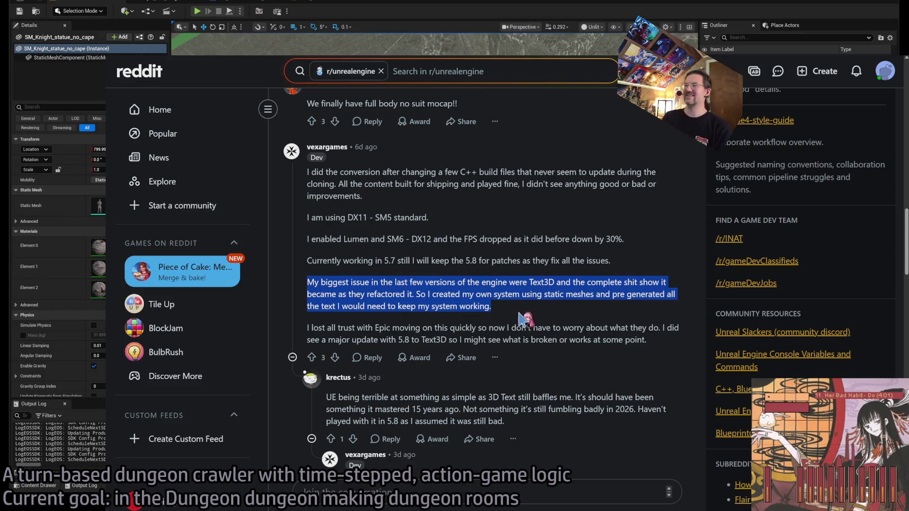
pyautogui.click(385, 324)
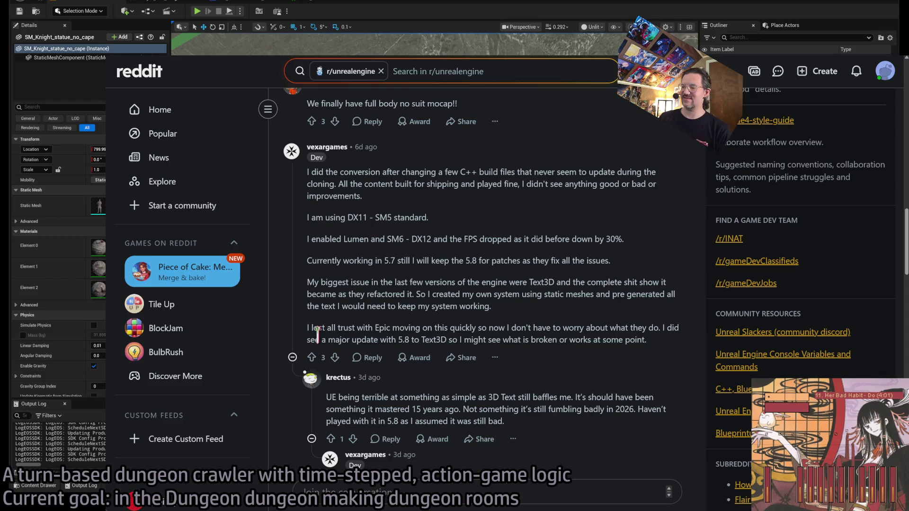
pyautogui.tripleClick(348, 328)
pyautogui.doubleClick(348, 329)
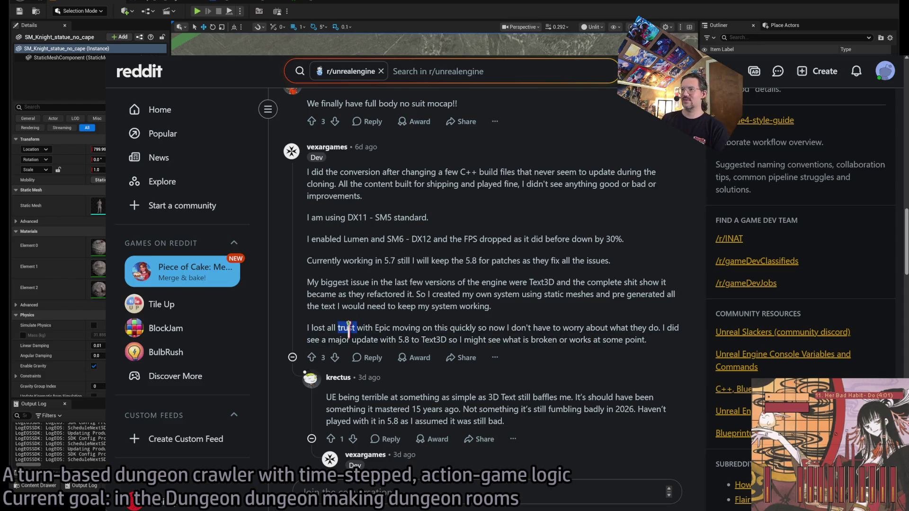
pyautogui.tripleClick(348, 329)
pyautogui.click(319, 327)
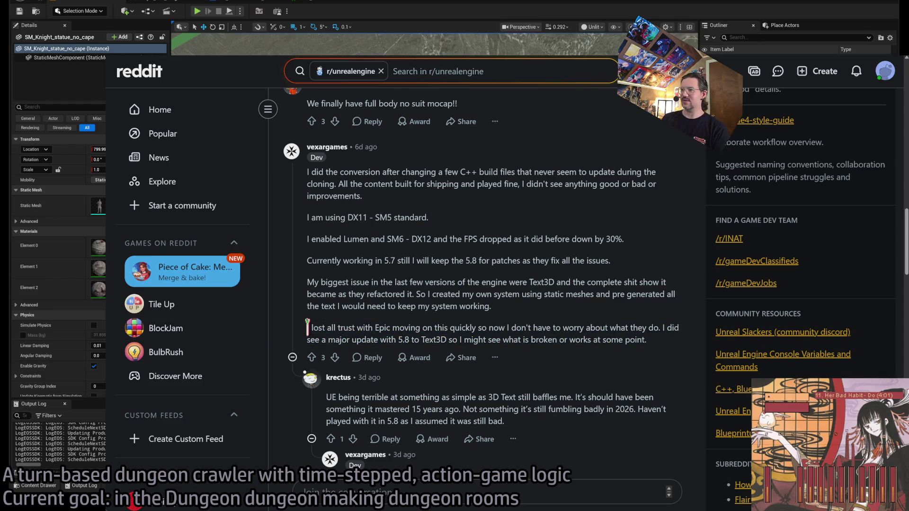
pyautogui.moveTo(308, 328)
pyautogui.mouseDown()
pyautogui.moveTo(663, 328)
pyautogui.moveTo(684, 332)
pyautogui.moveTo(662, 327)
pyautogui.moveTo(675, 341)
pyautogui.mouseUp()
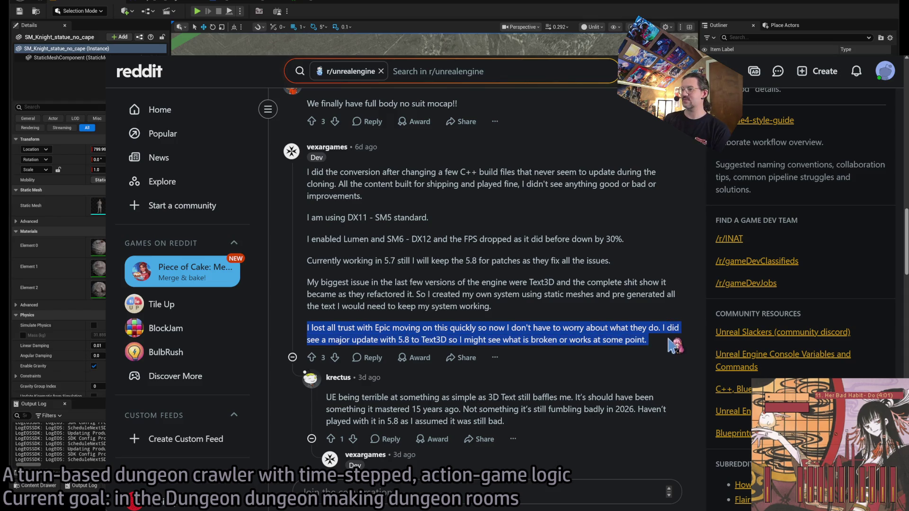
pyautogui.click(674, 341)
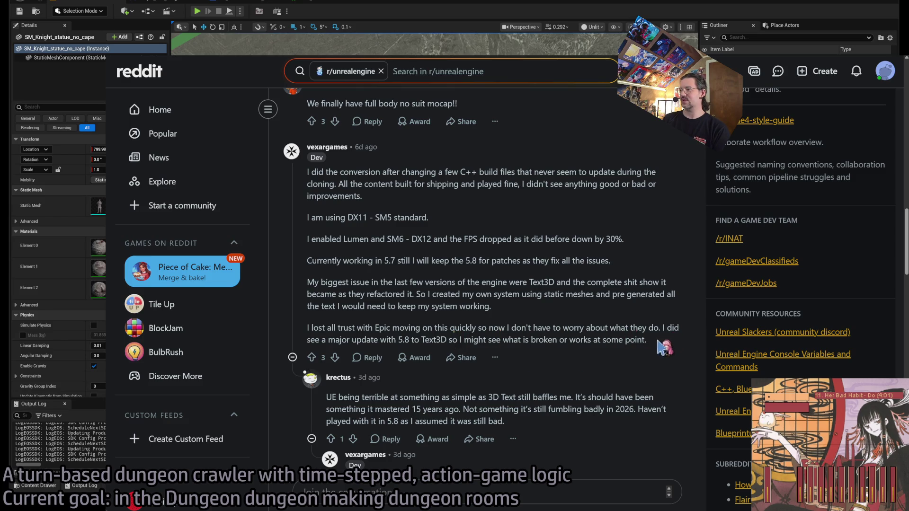
# Scroll on and highlight the replies about UE struggling with 3D Text and Epic going remote.
pyautogui.scroll(-3, 511, 397)
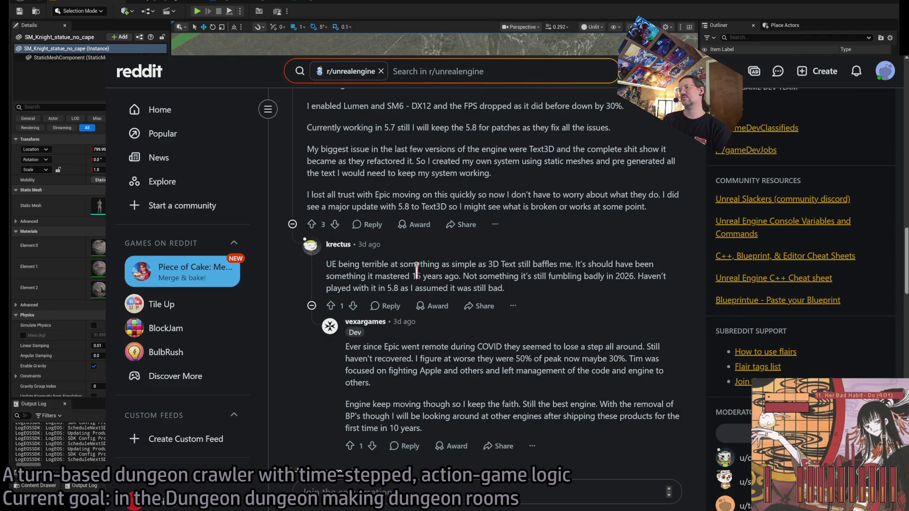
pyautogui.moveTo(332, 260)
pyautogui.mouseDown()
pyautogui.moveTo(634, 263)
pyautogui.moveTo(611, 277)
pyautogui.moveTo(569, 265)
pyautogui.moveTo(634, 258)
pyautogui.moveTo(479, 278)
pyautogui.moveTo(610, 275)
pyautogui.moveTo(436, 285)
pyautogui.moveTo(462, 279)
pyautogui.mouseUp()
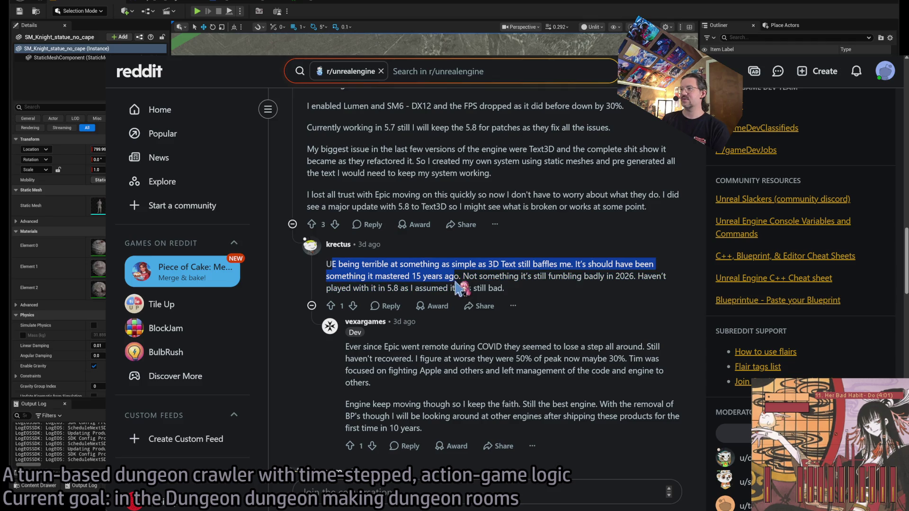
pyautogui.scroll(-3, 497, 336)
pyautogui.click(392, 219)
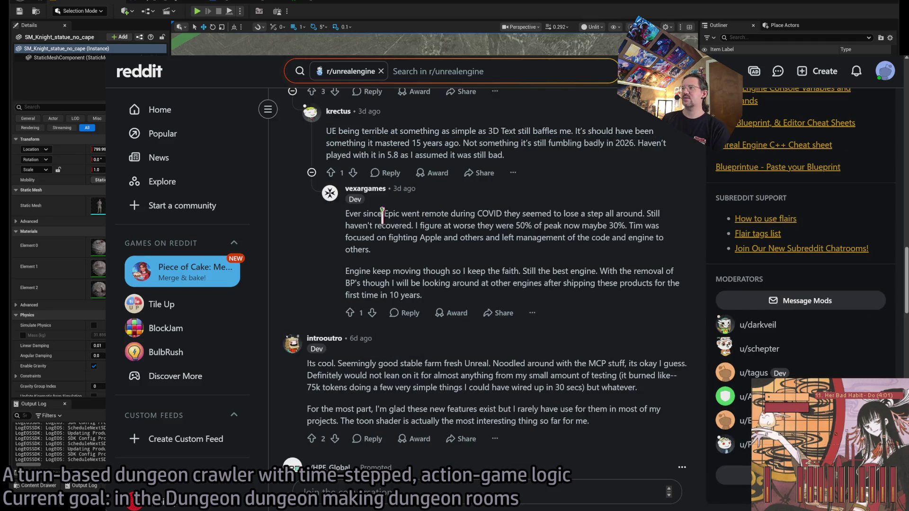
pyautogui.moveTo(382, 214)
pyautogui.mouseDown()
pyautogui.moveTo(571, 284)
pyautogui.moveTo(652, 284)
pyautogui.mouseUp()
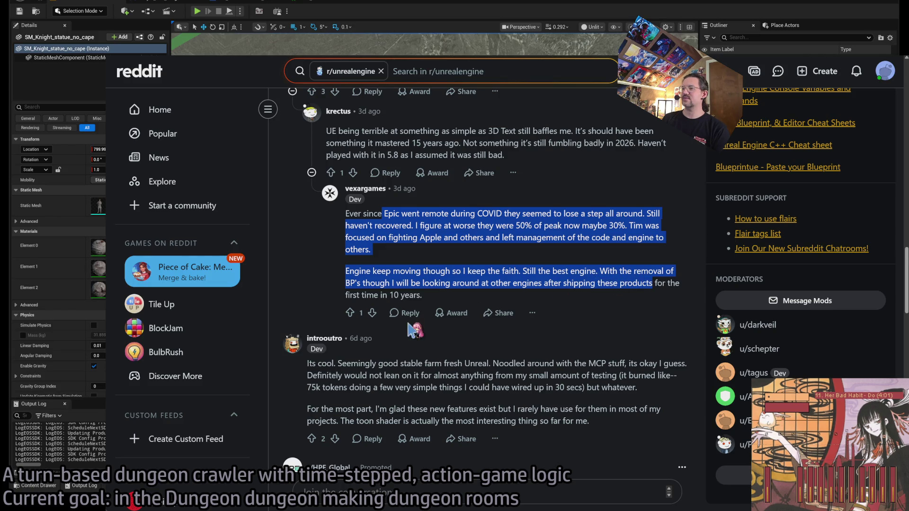
pyautogui.scroll(-3, 415, 330)
pyautogui.click(435, 242)
# Highlight the stable-update comment's parts on MCP stuff, limited testing and 75k tokens.
pyautogui.moveTo(338, 230)
pyautogui.mouseDown()
pyautogui.moveTo(379, 231)
pyautogui.moveTo(536, 288)
pyautogui.mouseUp()
pyautogui.click(414, 251)
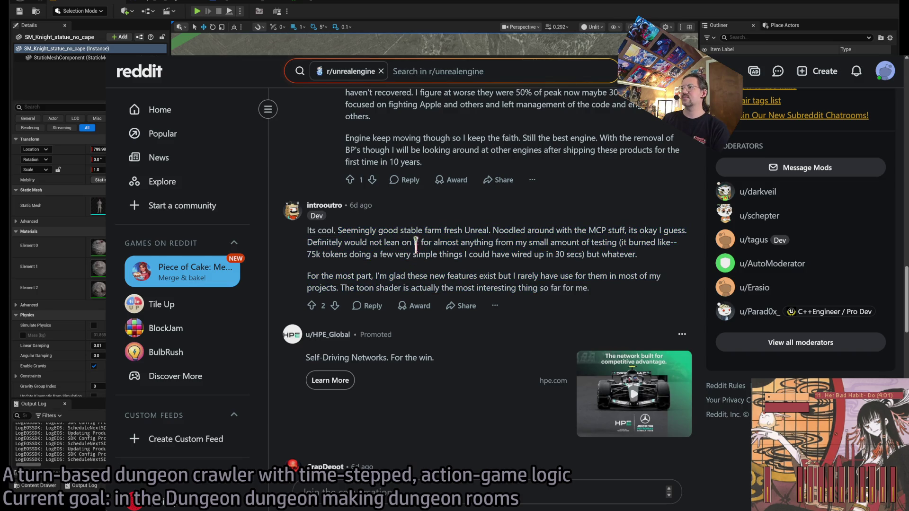
pyautogui.moveTo(509, 230); pyautogui.dragTo(670, 230)
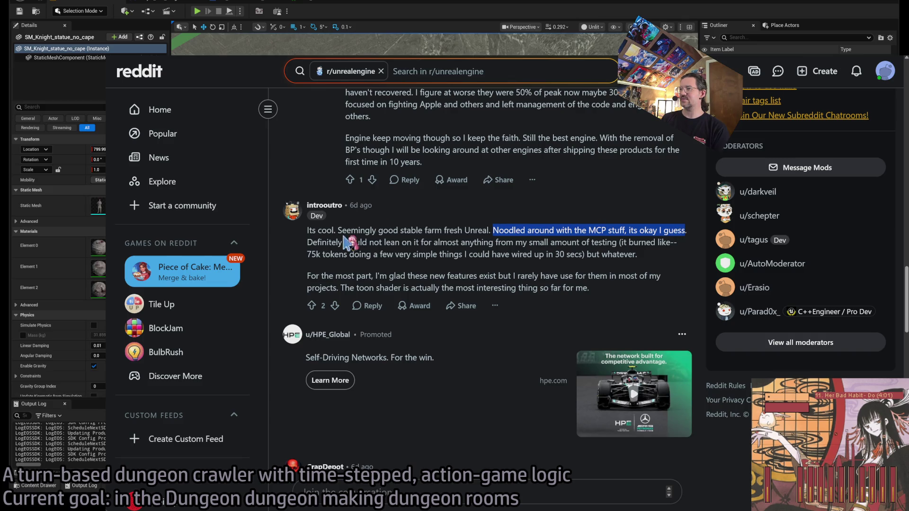
pyautogui.click(324, 242)
pyautogui.moveTo(450, 243); pyautogui.dragTo(611, 239)
pyautogui.click(379, 245)
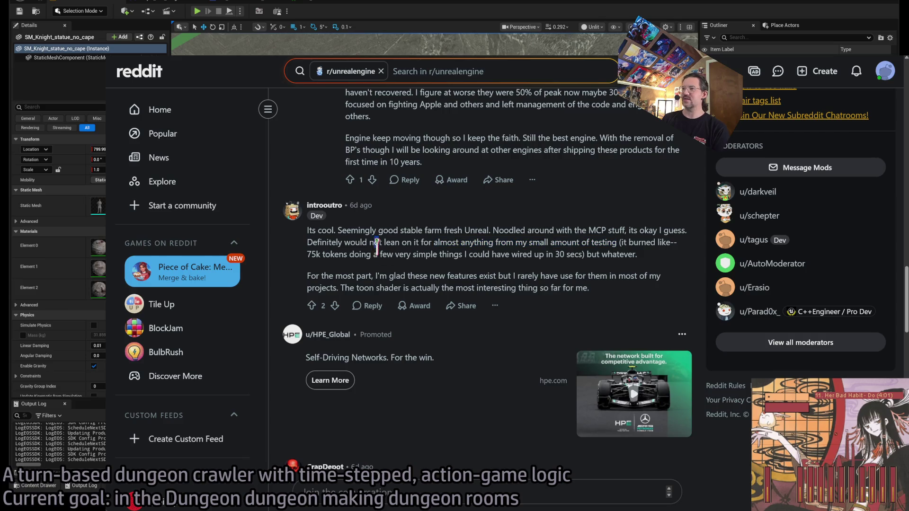
pyautogui.moveTo(307, 254); pyautogui.dragTo(637, 254)
# Highlight the toon shader paragraph, then scroll further down the thread.
pyautogui.tripleClick(321, 270)
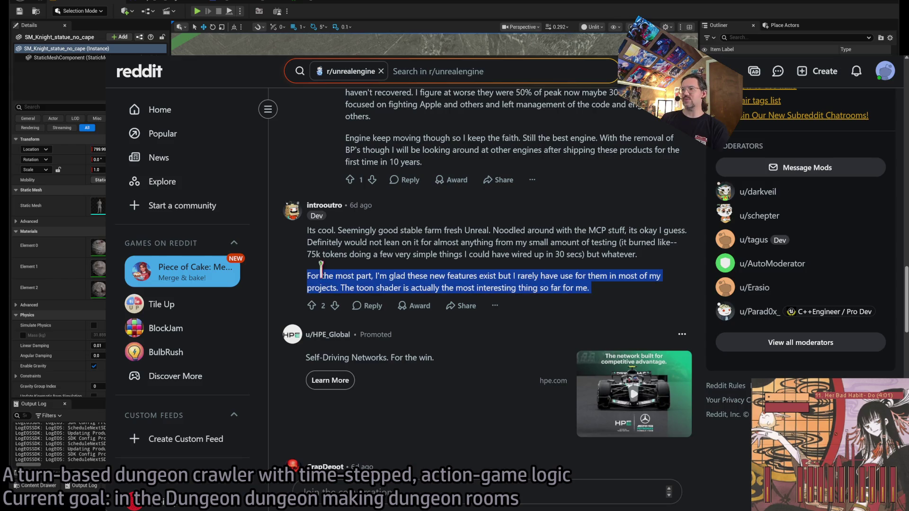
pyautogui.moveTo(629, 293)
pyautogui.mouseDown()
pyautogui.moveTo(661, 283)
pyautogui.moveTo(677, 263)
pyautogui.mouseUp()
pyautogui.moveTo(635, 291)
pyautogui.mouseDown()
pyautogui.moveTo(624, 289)
pyautogui.moveTo(674, 267)
pyautogui.moveTo(634, 220)
pyautogui.mouseUp()
pyautogui.tripleClick(591, 279)
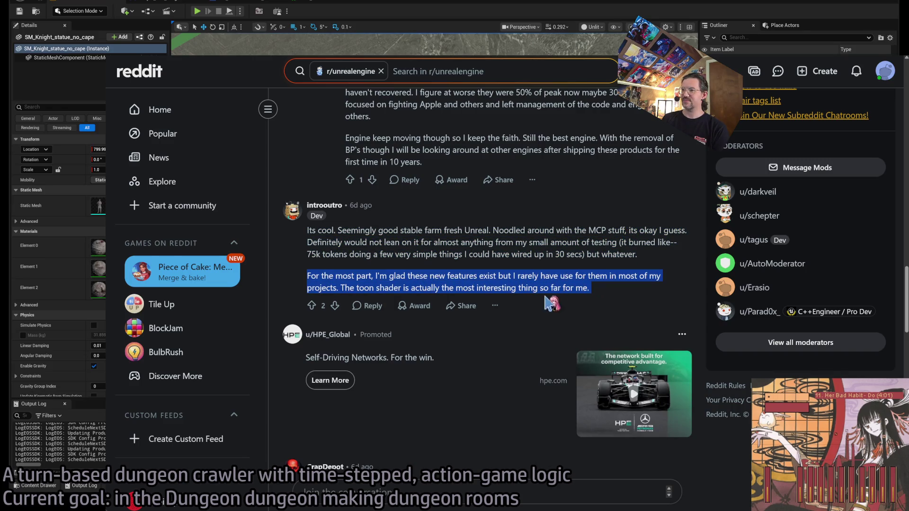
pyautogui.scroll(-4, 461, 345)
pyautogui.scroll(-4, 461, 346)
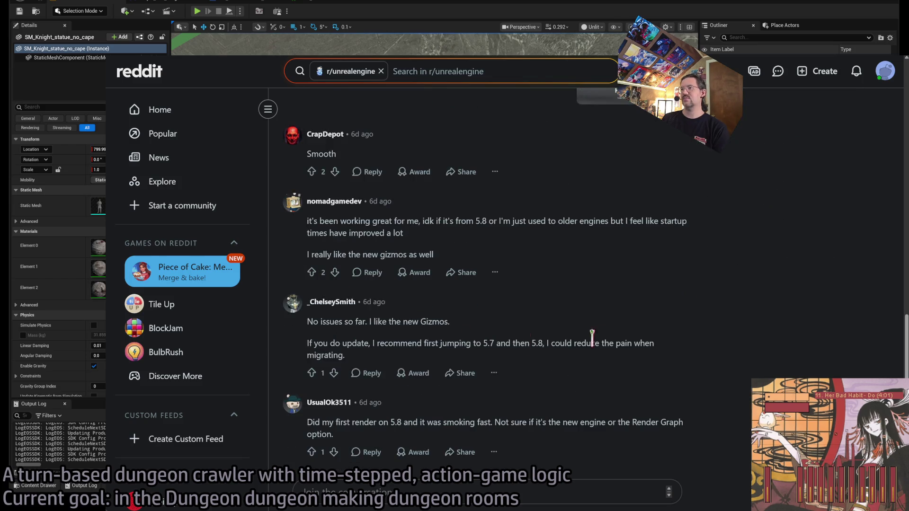
pyautogui.tripleClick(503, 176)
pyautogui.moveTo(502, 176); pyautogui.dragTo(511, 186)
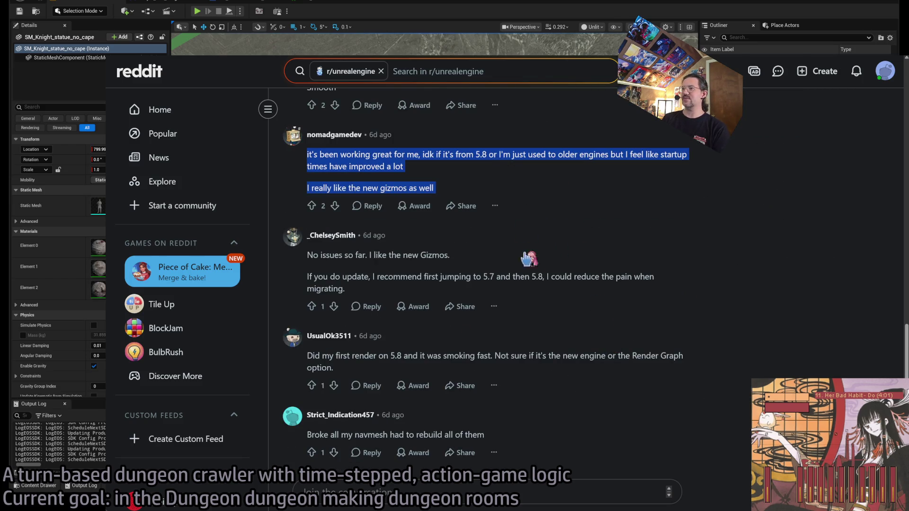
pyautogui.tripleClick(519, 255)
pyautogui.moveTo(521, 255); pyautogui.dragTo(536, 277)
pyautogui.scroll(-1, 575, 299)
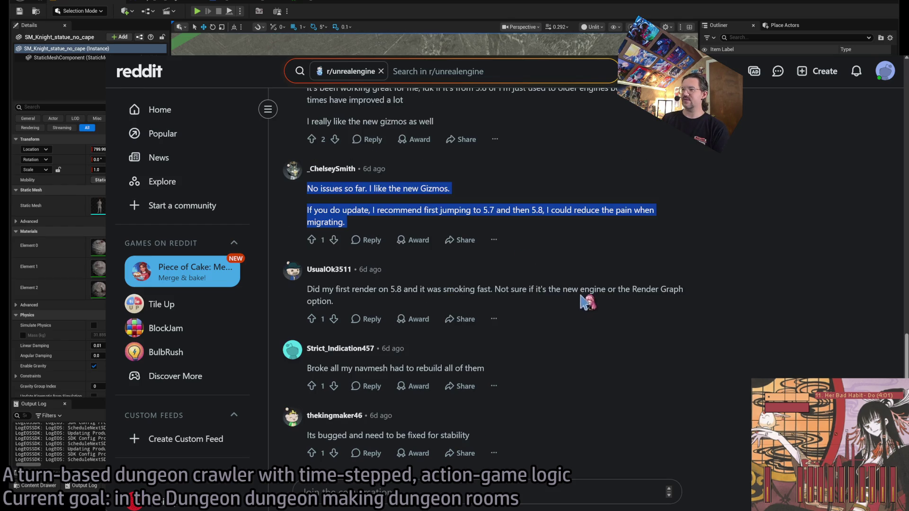
pyautogui.tripleClick(473, 292)
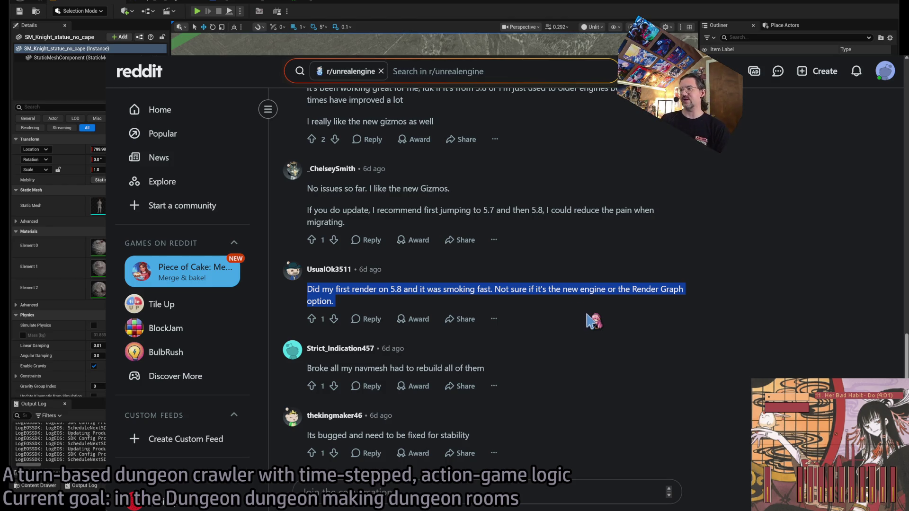
pyautogui.scroll(-3, 500, 345)
pyautogui.tripleClick(469, 303)
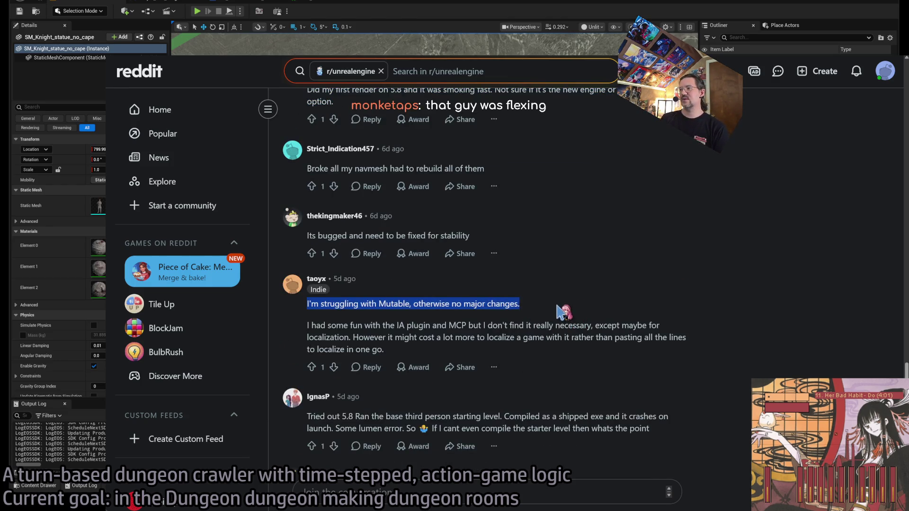
pyautogui.scroll(-2, 468, 293)
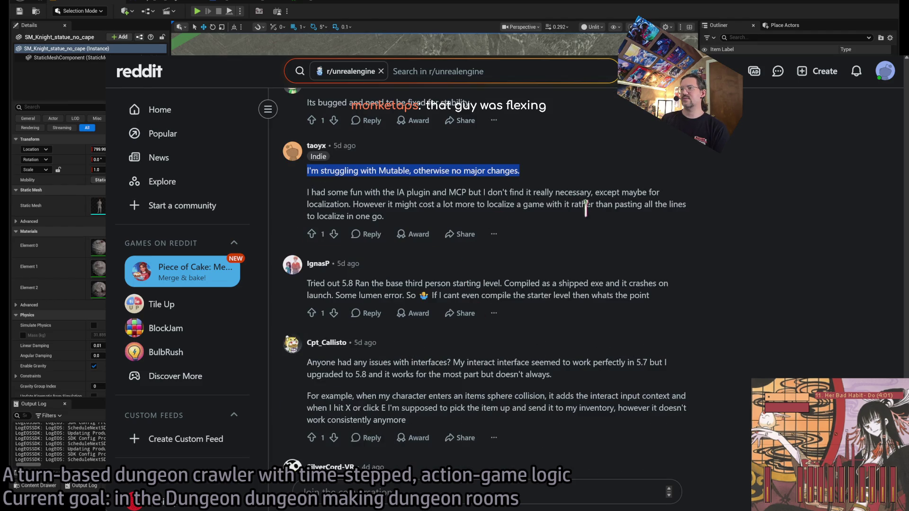
pyautogui.tripleClick(586, 289)
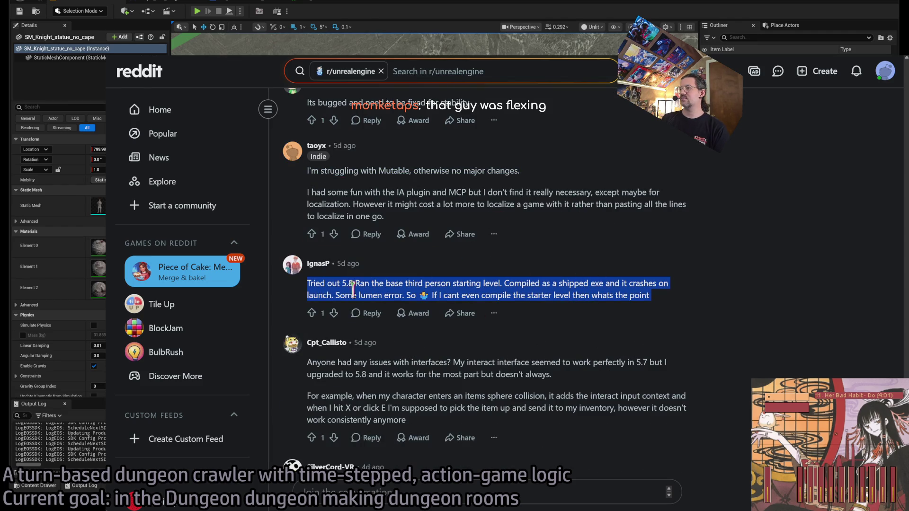
pyautogui.moveTo(307, 283)
pyautogui.mouseDown()
pyautogui.moveTo(662, 284)
pyautogui.moveTo(340, 285)
pyautogui.moveTo(354, 295)
pyautogui.moveTo(665, 300)
pyautogui.mouseUp()
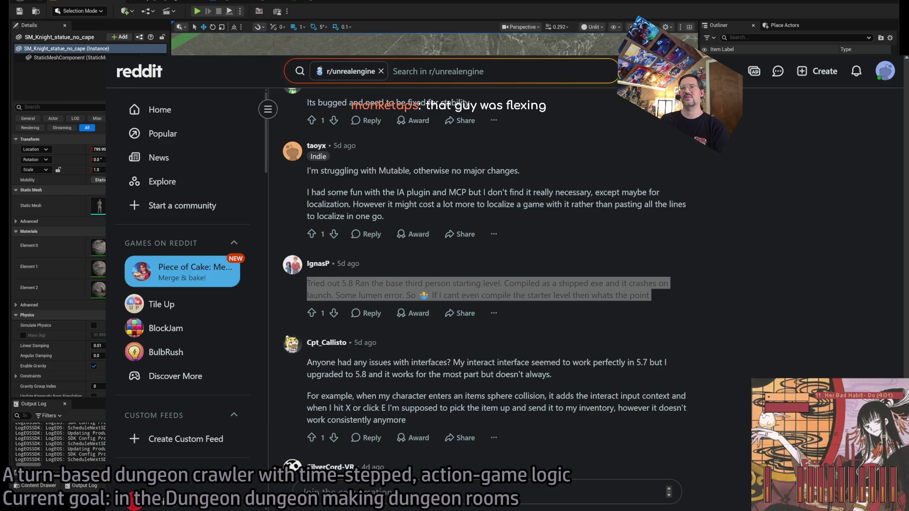
pyautogui.hotkey('alt', 'Tab')
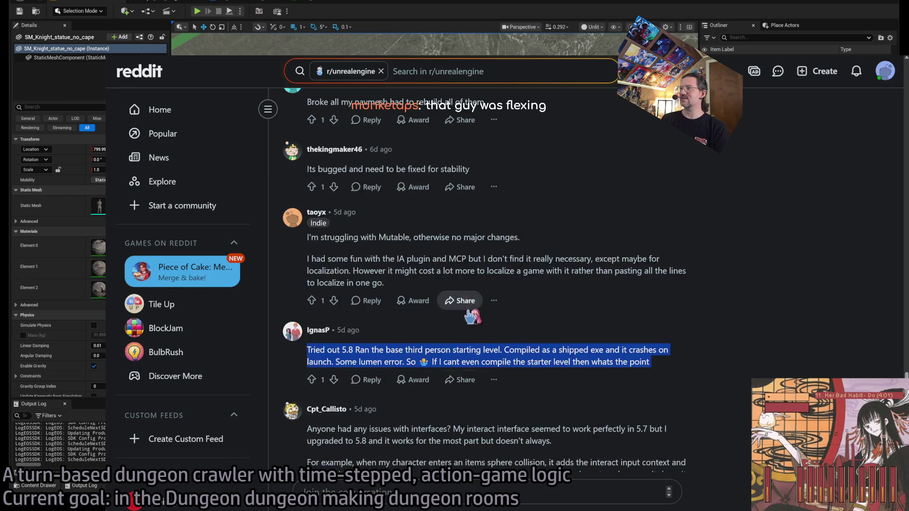
pyautogui.scroll(-1, 478, 322)
pyautogui.click(561, 318)
pyautogui.moveTo(601, 307); pyautogui.dragTo(602, 341)
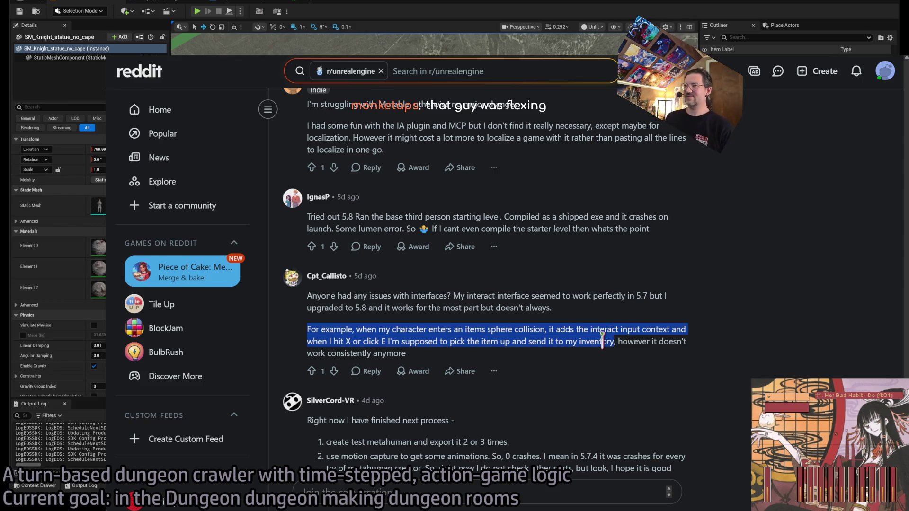
pyautogui.tripleClick(520, 296)
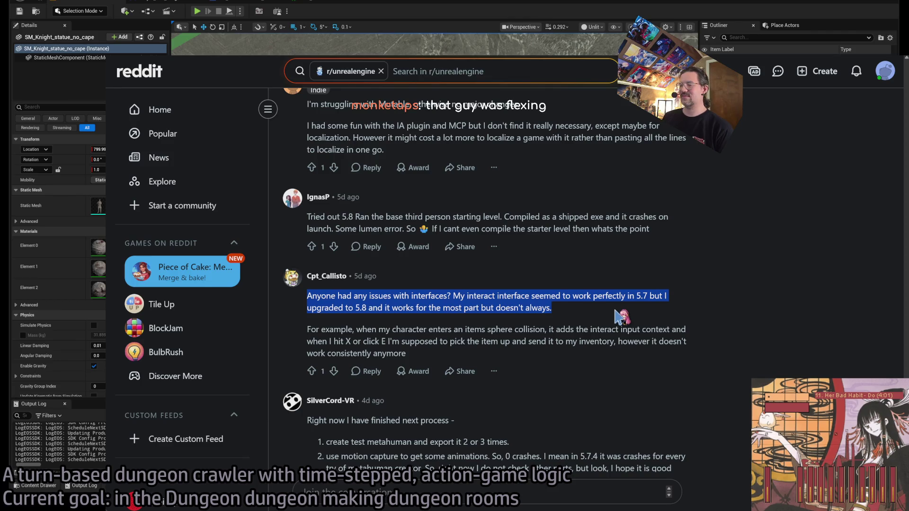
pyautogui.moveTo(615, 316); pyautogui.dragTo(606, 341)
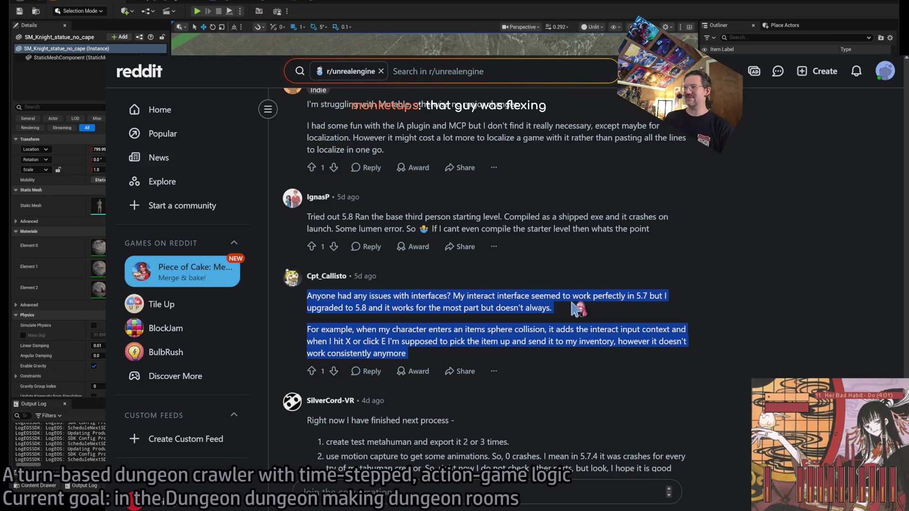
pyautogui.tripleClick(377, 298)
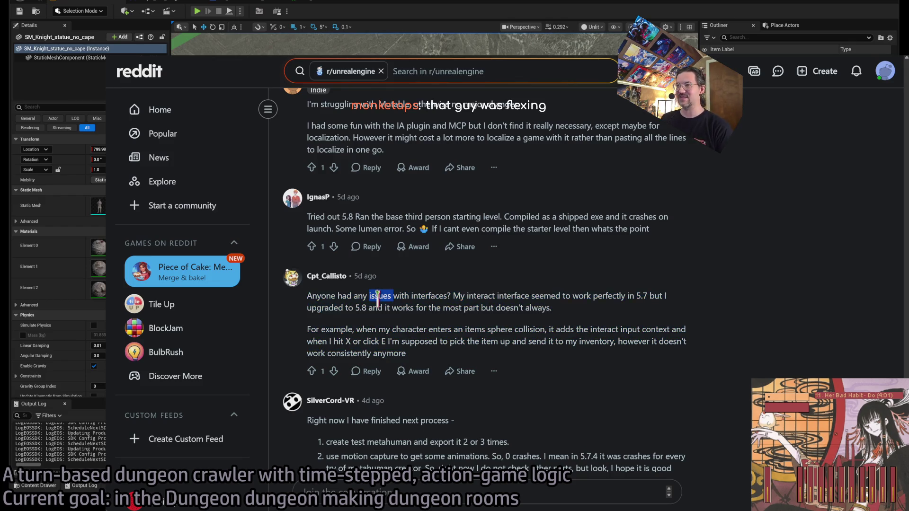
pyautogui.doubleClick(331, 296)
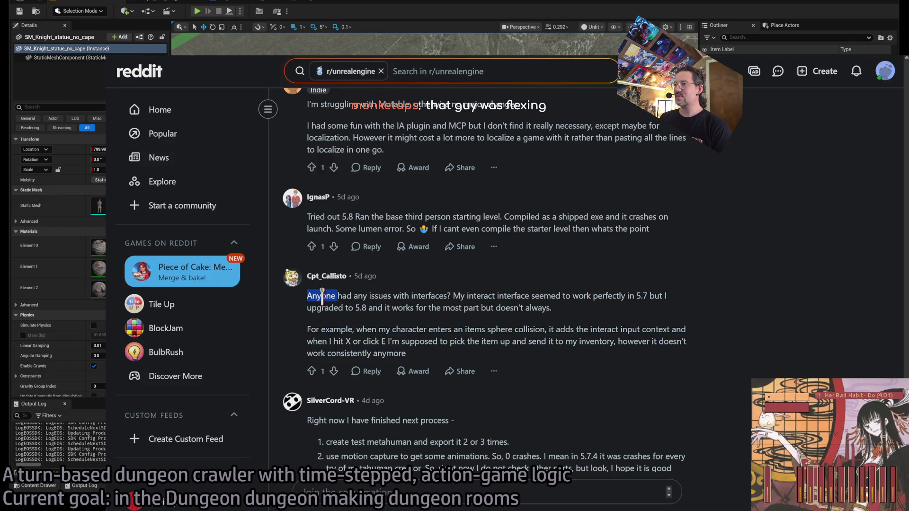
pyautogui.moveTo(322, 296)
pyautogui.mouseDown()
pyautogui.moveTo(646, 294)
pyautogui.moveTo(677, 303)
pyautogui.moveTo(667, 286)
pyautogui.moveTo(326, 326)
pyautogui.moveTo(378, 308)
pyautogui.moveTo(580, 315)
pyautogui.moveTo(564, 326)
pyautogui.mouseUp()
pyautogui.scroll(-1, 563, 326)
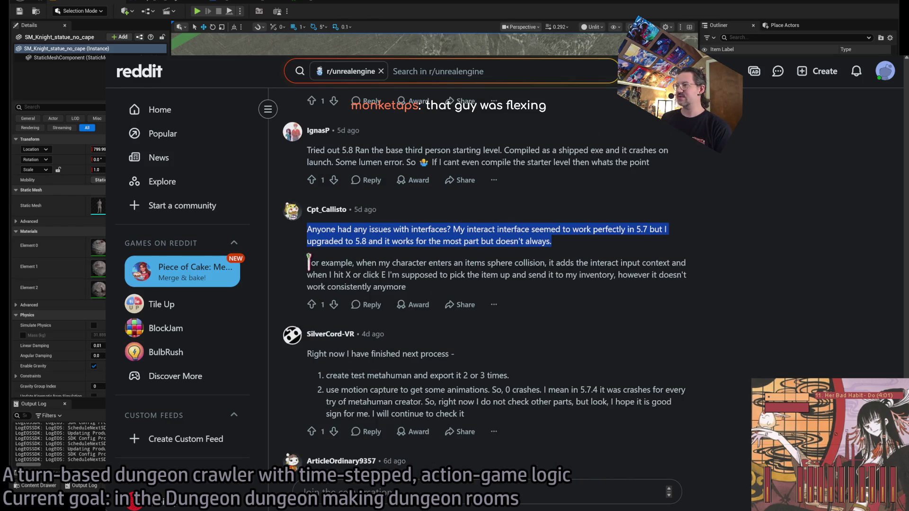
# Highlight the reply about zero MetaHuman crashes and the MetaHuman comment's list items.
pyautogui.moveTo(309, 261); pyautogui.dragTo(492, 291)
pyautogui.scroll(-2, 520, 294)
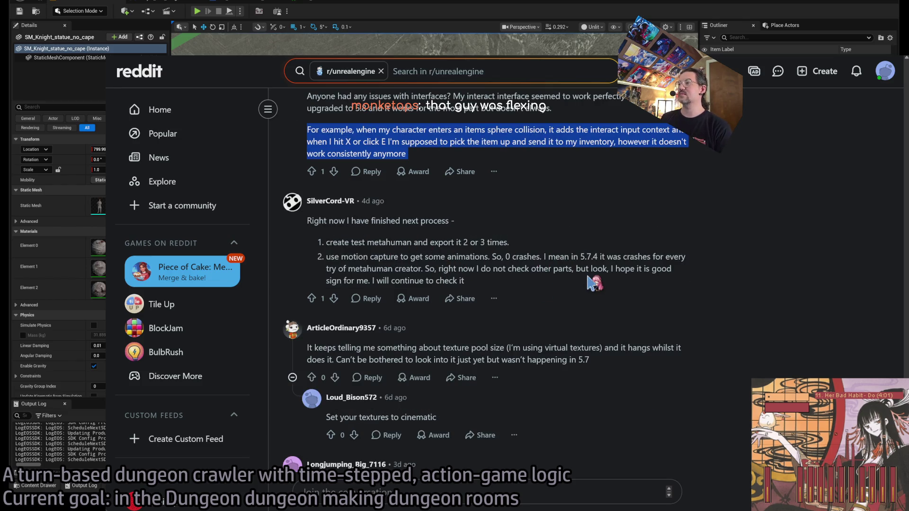
pyautogui.moveTo(590, 283)
pyautogui.mouseDown()
pyautogui.moveTo(573, 268)
pyautogui.moveTo(327, 243)
pyautogui.mouseUp()
pyautogui.scroll(-1, 472, 237)
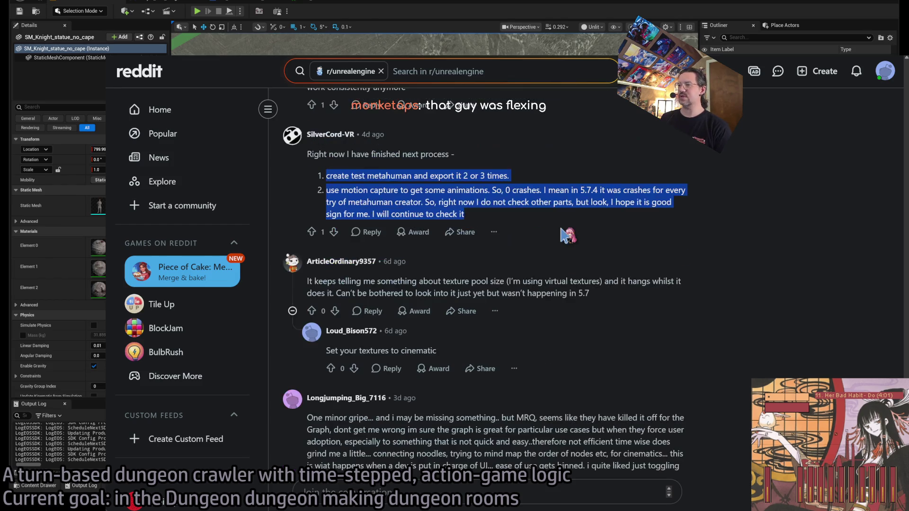
pyautogui.tripleClick(464, 156)
pyautogui.moveTo(464, 156); pyautogui.dragTo(513, 205)
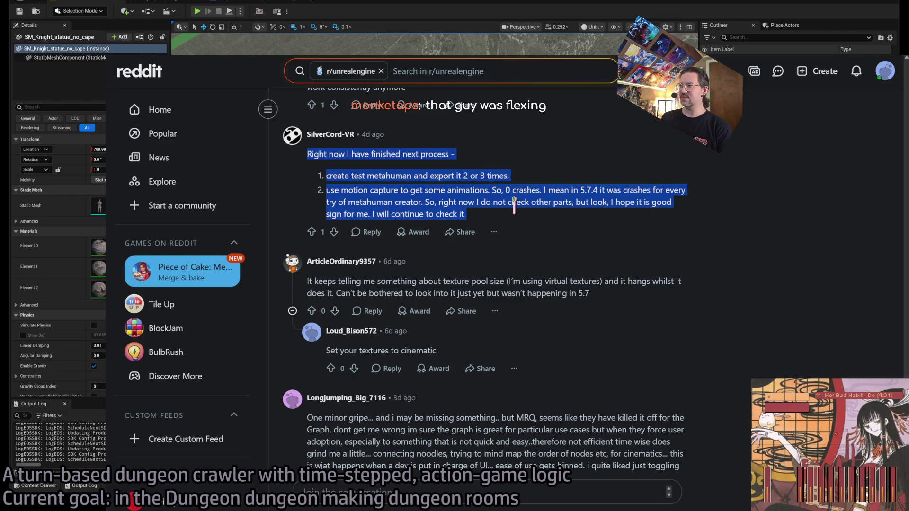
pyautogui.scroll(-1, 511, 270)
# Highlight the texture pool size comment, its reply, and the MRQ graph complaint.
pyautogui.tripleClick(407, 233)
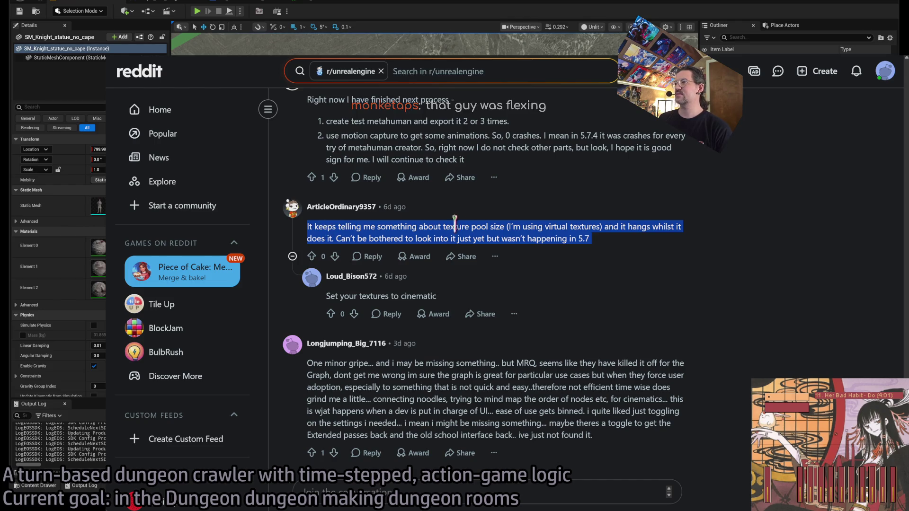
pyautogui.moveTo(363, 226)
pyautogui.mouseDown()
pyautogui.moveTo(500, 226)
pyautogui.moveTo(499, 238)
pyautogui.moveTo(634, 226)
pyautogui.moveTo(414, 238)
pyautogui.moveTo(568, 239)
pyautogui.moveTo(499, 239)
pyautogui.mouseUp()
pyautogui.click(525, 288)
pyautogui.scroll(1, 525, 288)
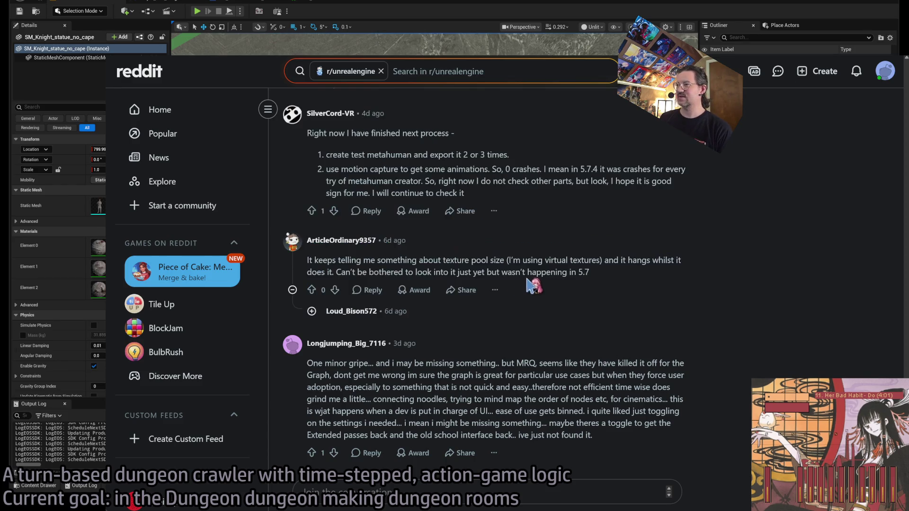
pyautogui.scroll(-1, 476, 259)
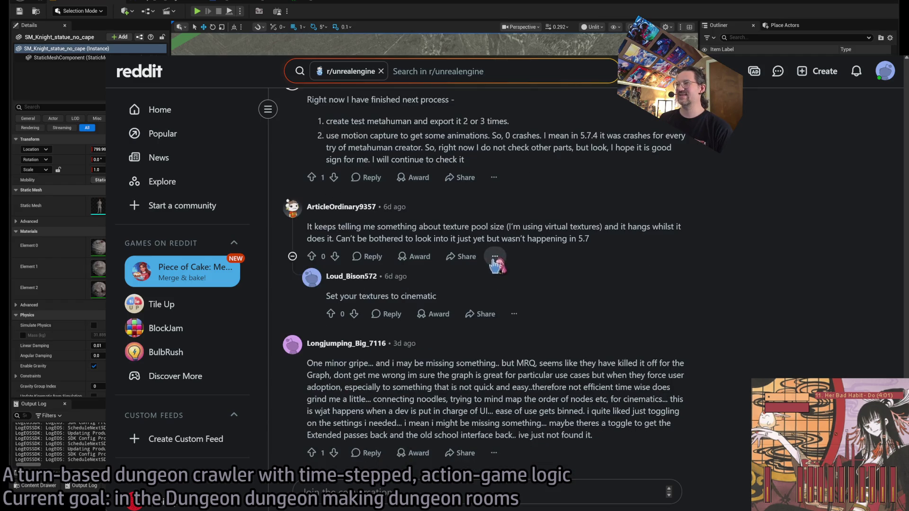
pyautogui.moveTo(332, 361)
pyautogui.mouseDown()
pyautogui.moveTo(587, 400)
pyautogui.moveTo(546, 434)
pyautogui.moveTo(556, 435)
pyautogui.mouseUp()
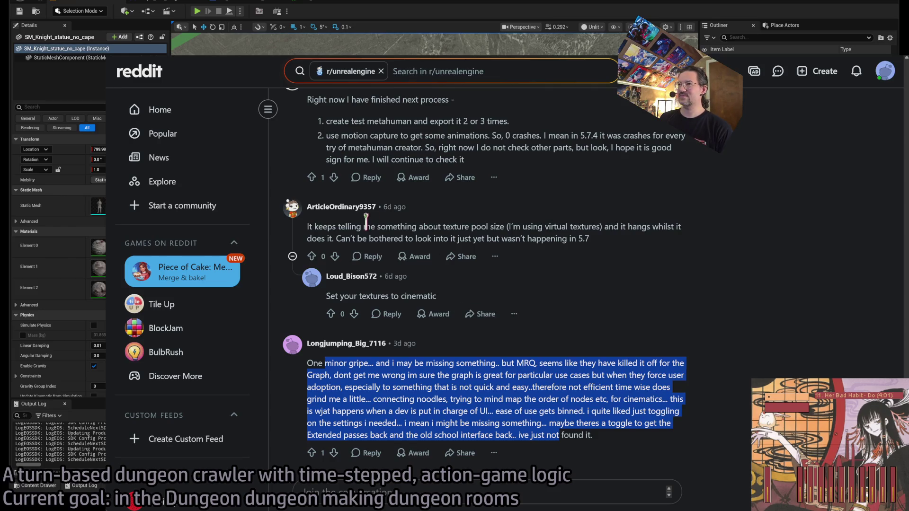
pyautogui.moveTo(349, 226)
pyautogui.mouseDown()
pyautogui.moveTo(478, 314)
pyautogui.moveTo(504, 314)
pyautogui.mouseUp()
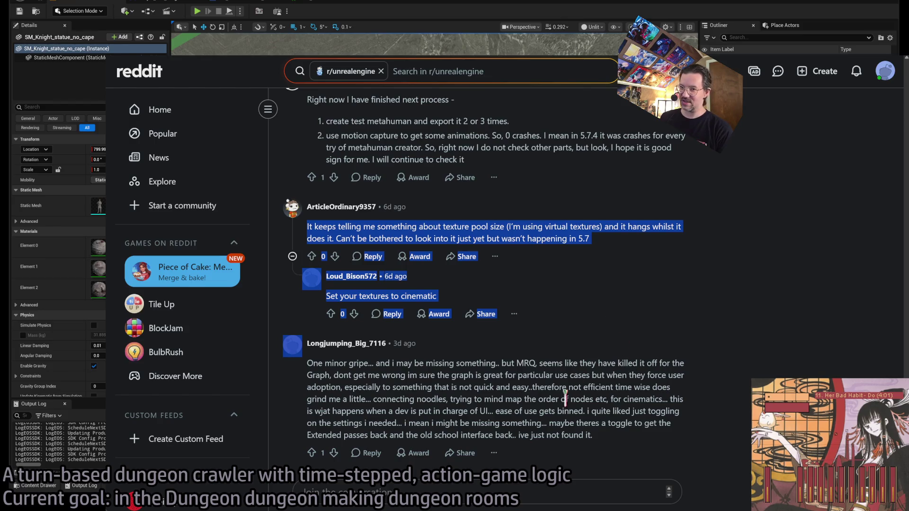
pyautogui.click(535, 374)
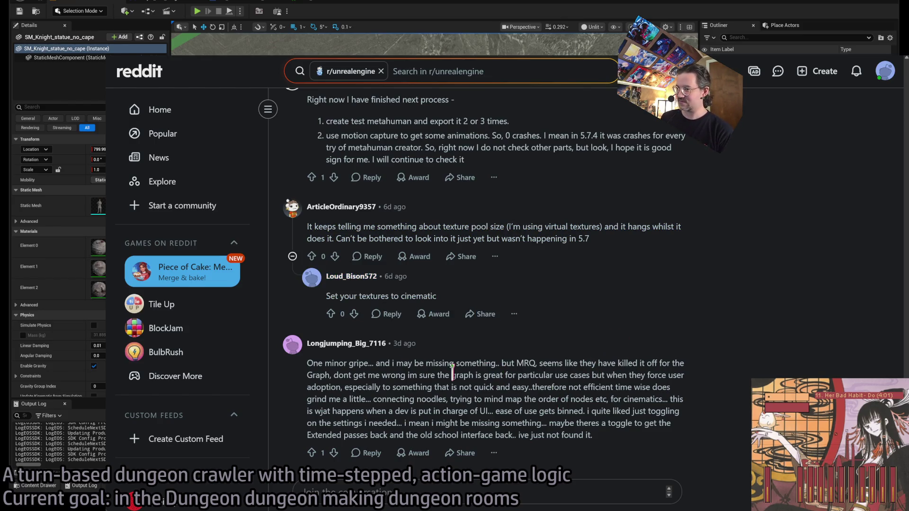
# Highlight the whole MRQ complaint paragraph, then switch to the Google Unreal 5.8 answer.
pyautogui.tripleClick(316, 365)
pyautogui.click(594, 387)
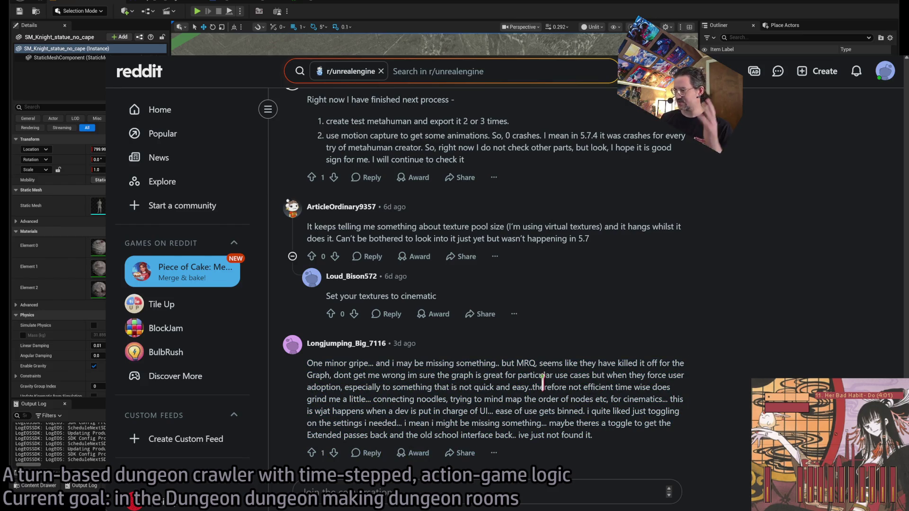
pyautogui.moveTo(309, 363)
pyautogui.mouseDown()
pyautogui.moveTo(672, 394)
pyautogui.moveTo(595, 435)
pyautogui.moveTo(620, 439)
pyautogui.mouseUp()
pyautogui.click(610, 425)
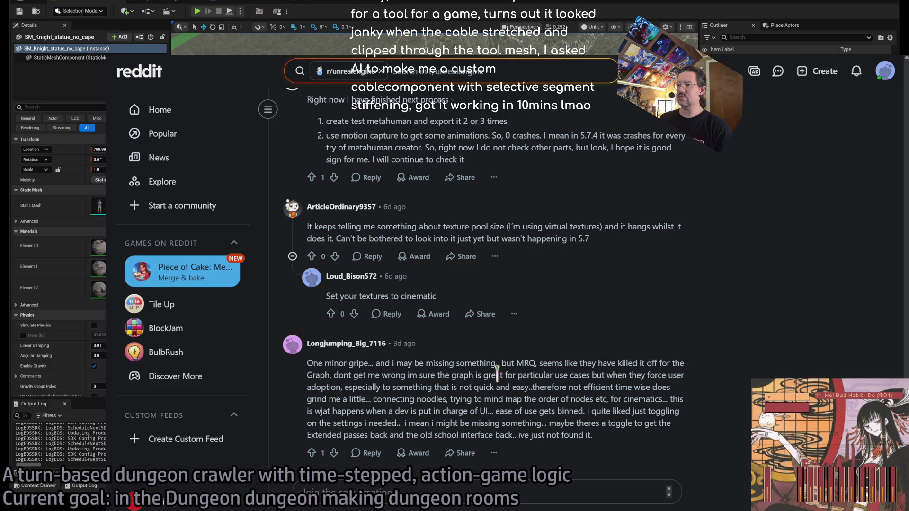
pyautogui.moveTo(445, 375); pyautogui.dragTo(450, 457)
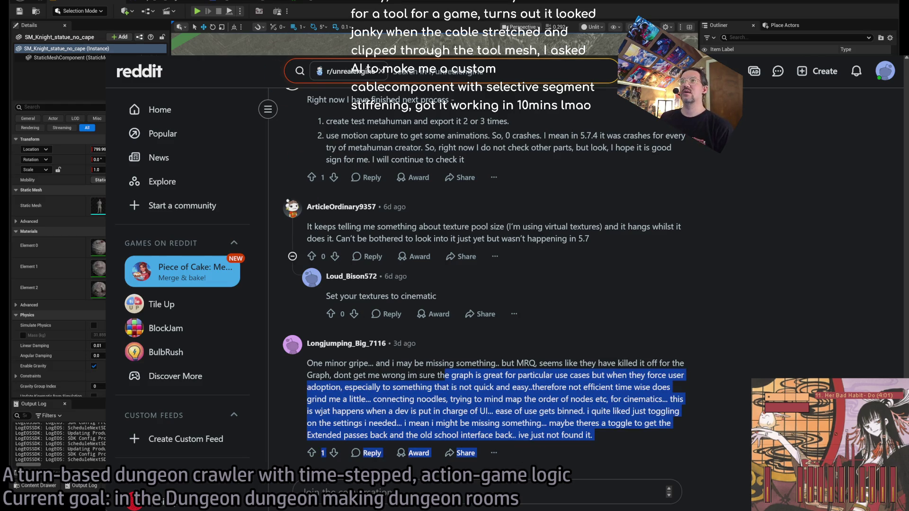
pyautogui.hotkey('ctrl', 'Tab')
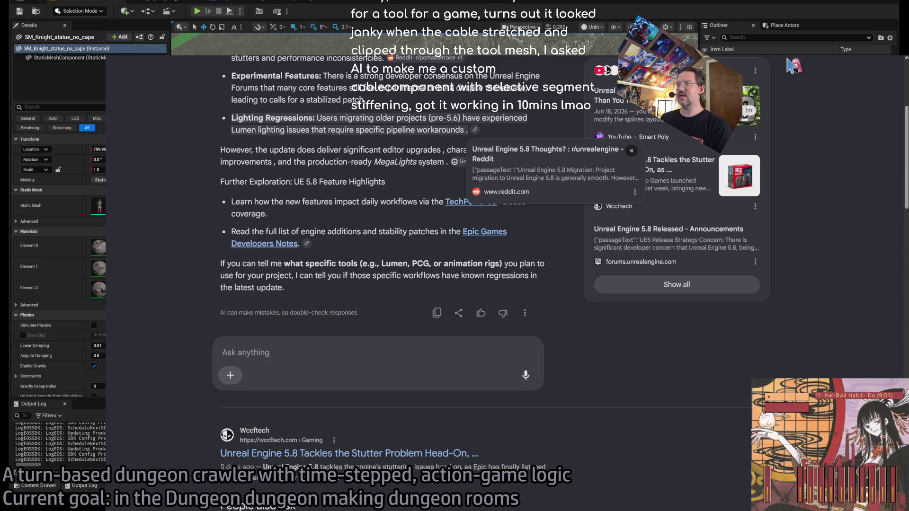
# Switch from Google Search back to the Unreal Engine editor.
pyautogui.hotkey('alt', 'Tab')
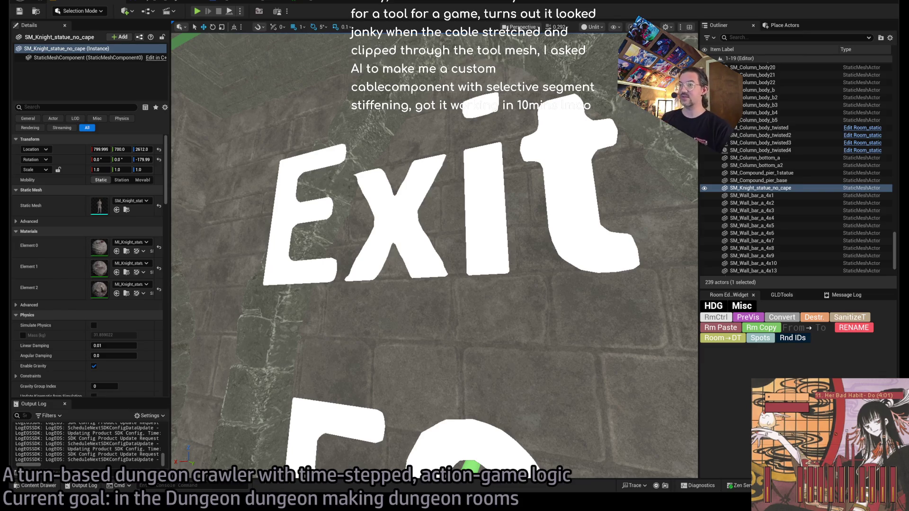
pyautogui.moveTo(303, 284); pyautogui.dragTo(263, 287)
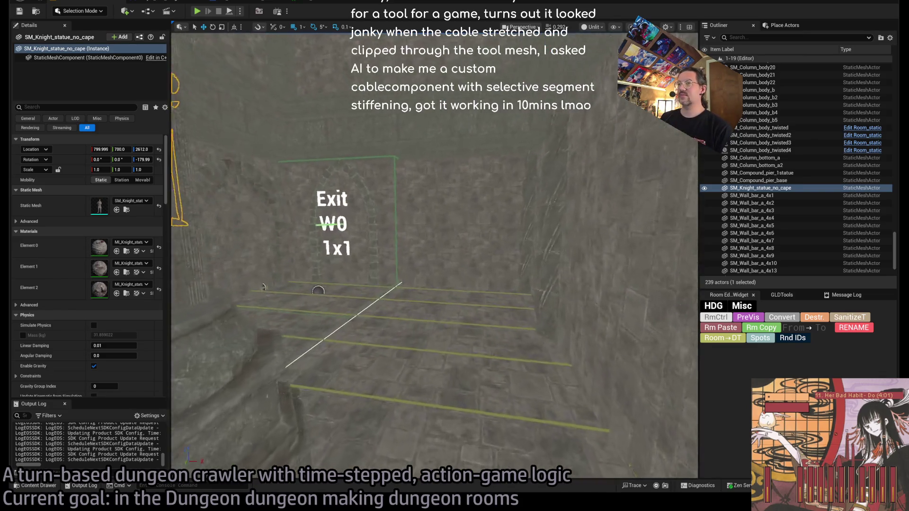
pyautogui.scroll(-5, 434, 253)
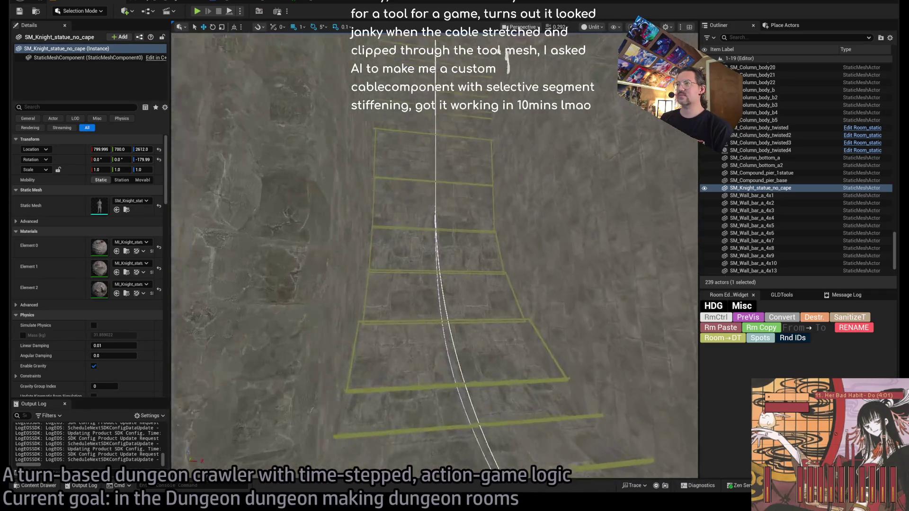
pyautogui.moveTo(342, 151); pyautogui.dragTo(224, 73)
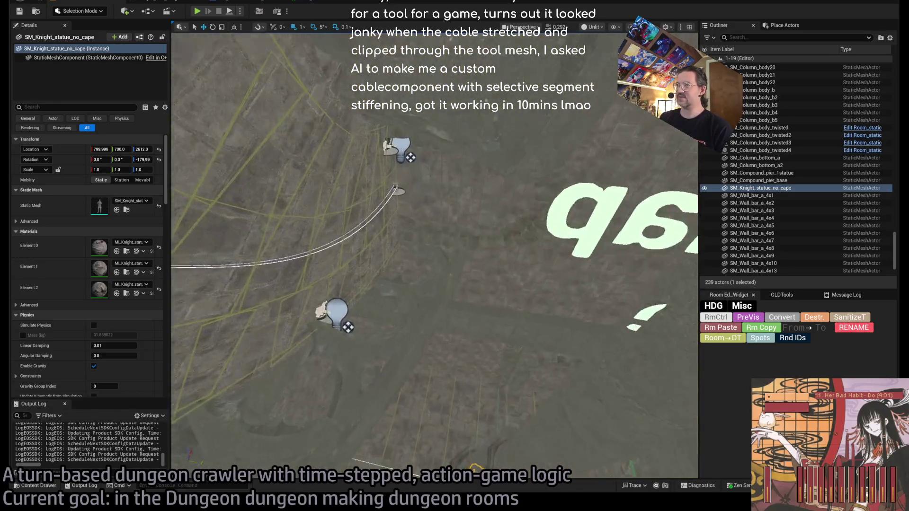
pyautogui.moveTo(339, 209); pyautogui.dragTo(317, 148)
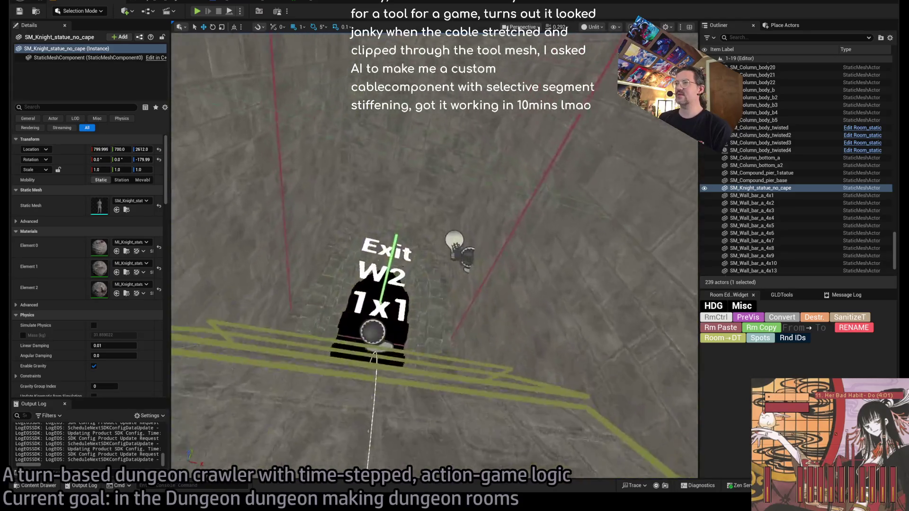
pyautogui.moveTo(434, 256); pyautogui.dragTo(434, 218)
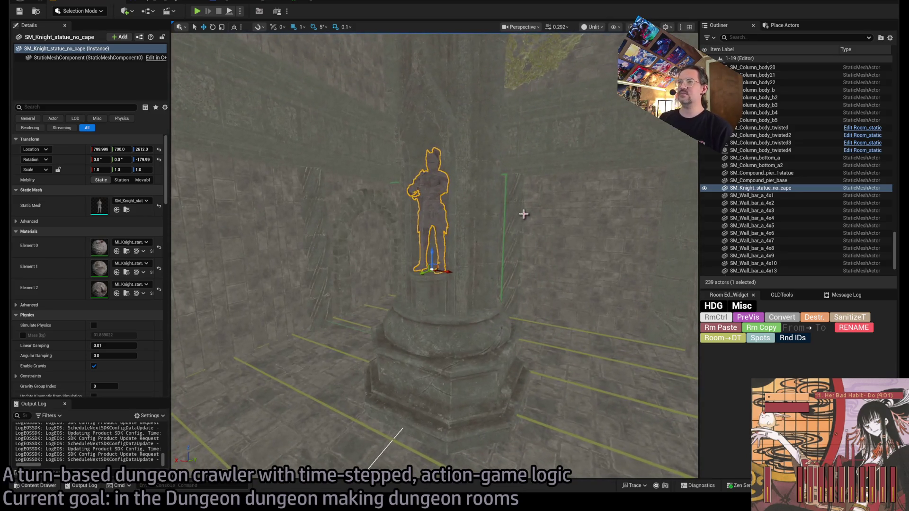
pyautogui.press('w')
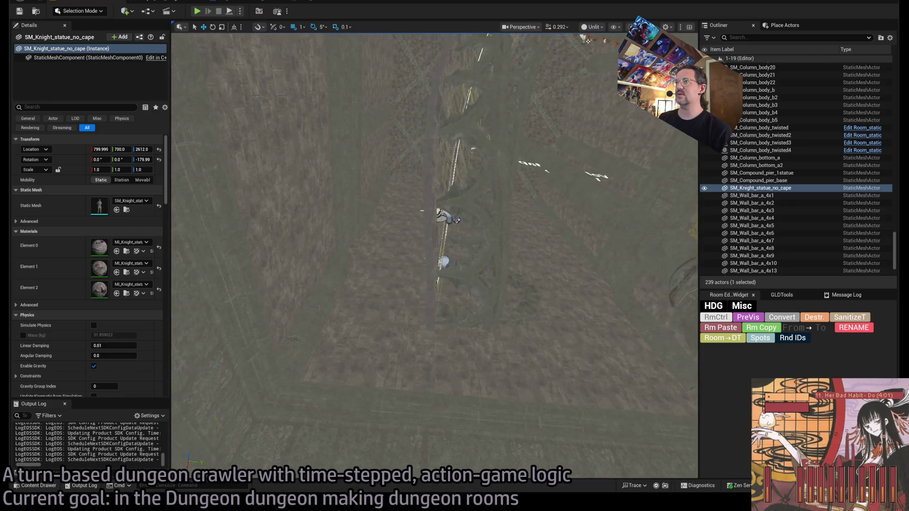
pyautogui.moveTo(393, 263); pyautogui.dragTo(483, 246)
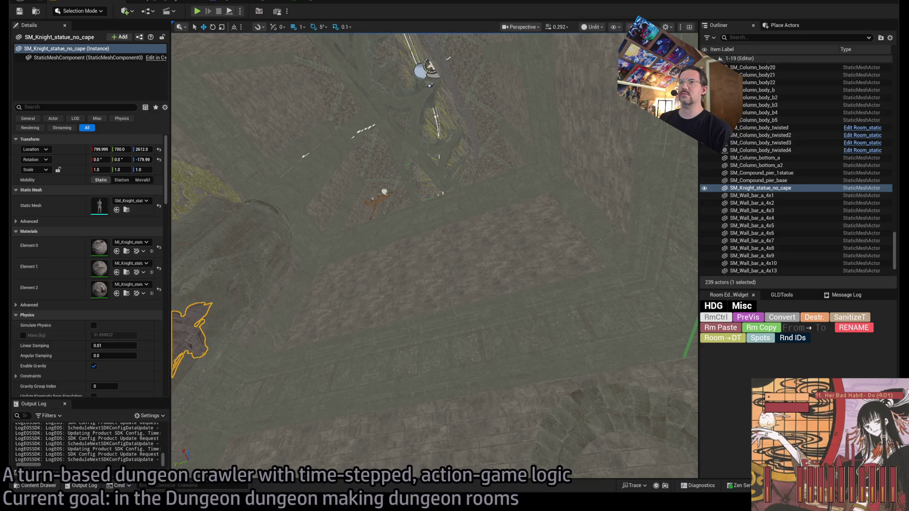
pyautogui.press('f')
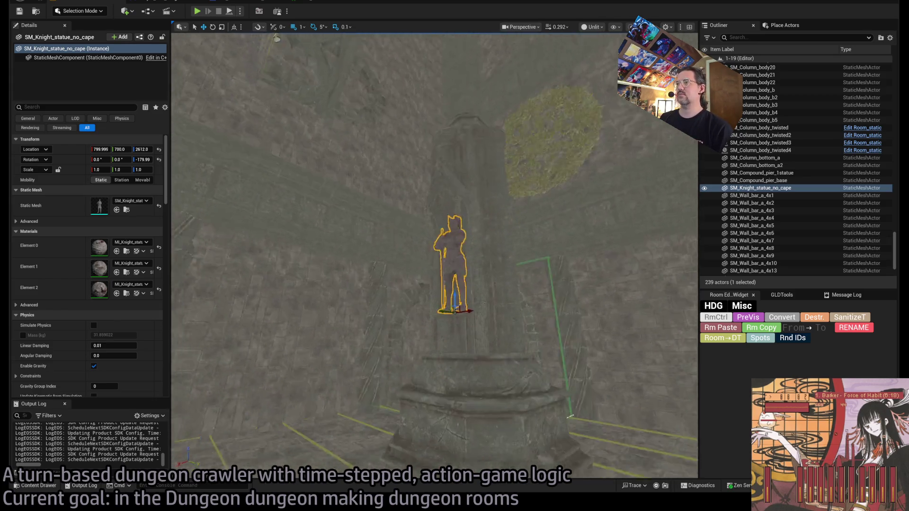
pyautogui.press('w')
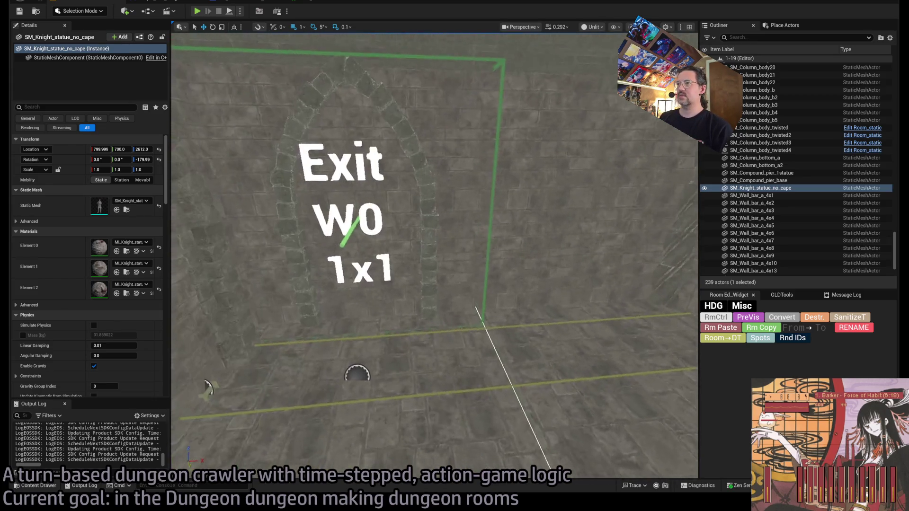
pyautogui.press('f')
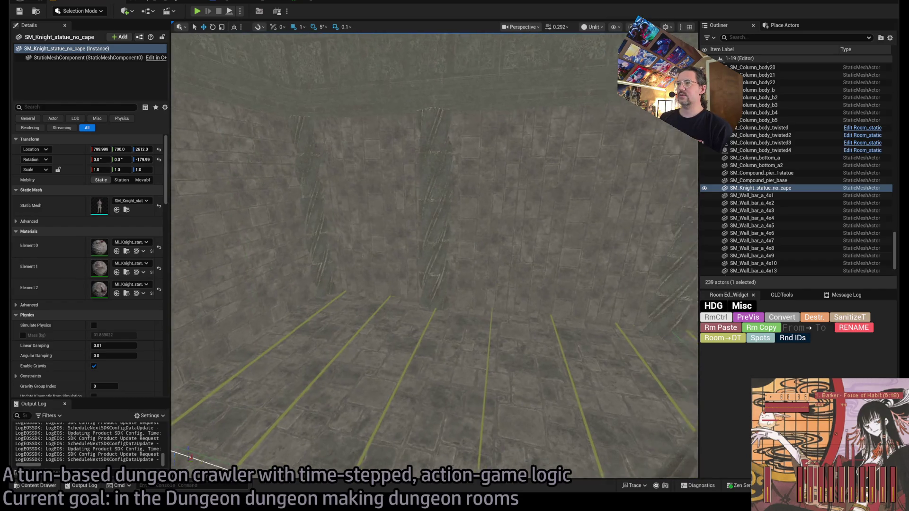
pyautogui.moveTo(420, 471); pyautogui.dragTo(328, 355)
pyautogui.press('Down')
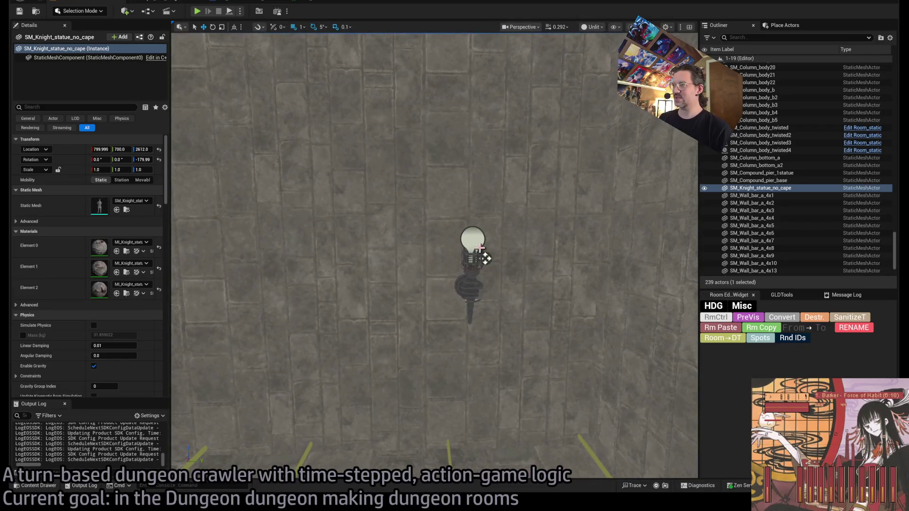
# Alt-rotate Dungeon_torch2 and its light into a rotated copy, frame it, and select the new light.
pyautogui.click(481, 247)
pyautogui.keyDown('ctrl'); pyautogui.click(483, 251); pyautogui.keyUp('ctrl')
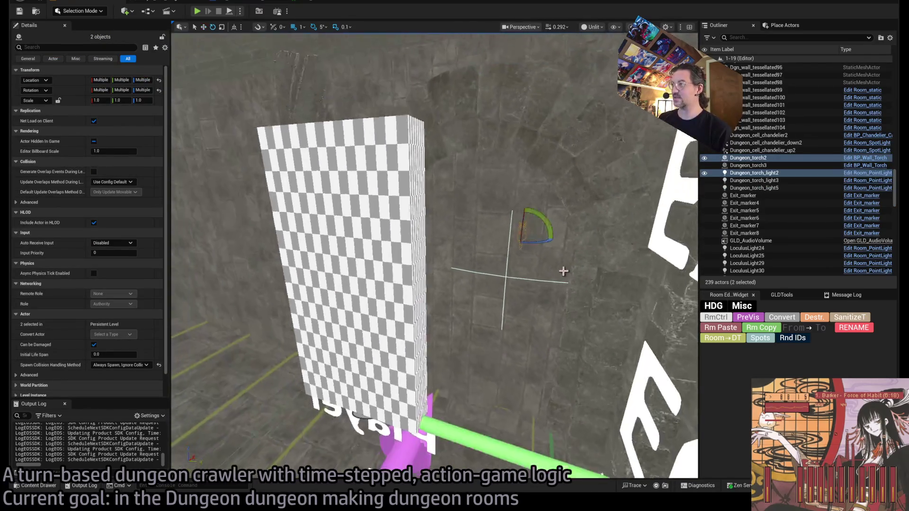
pyautogui.moveTo(540, 255); pyautogui.dragTo(545, 237)
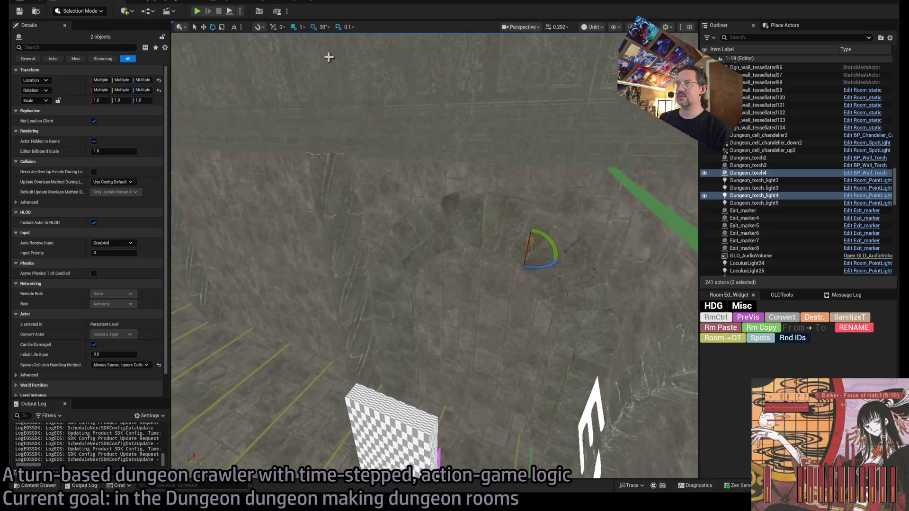
pyautogui.moveTo(490, 218); pyautogui.dragTo(338, 44)
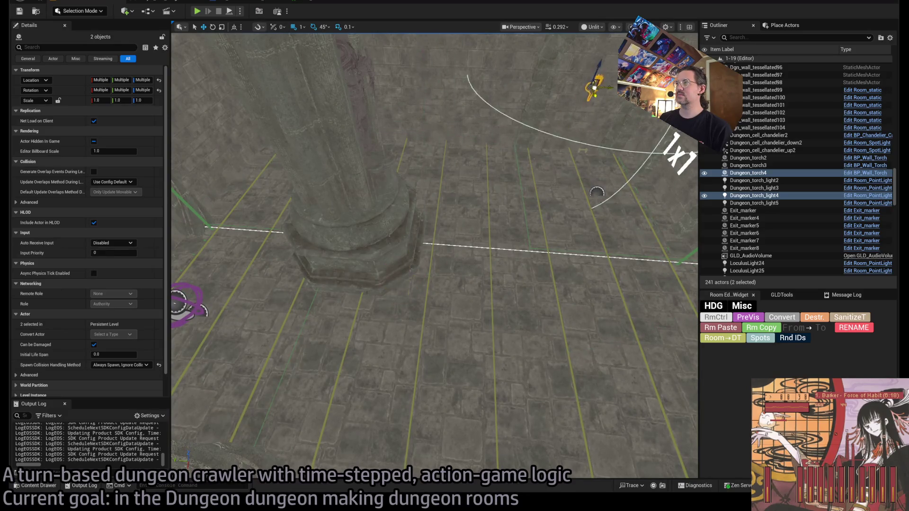
pyautogui.press('f')
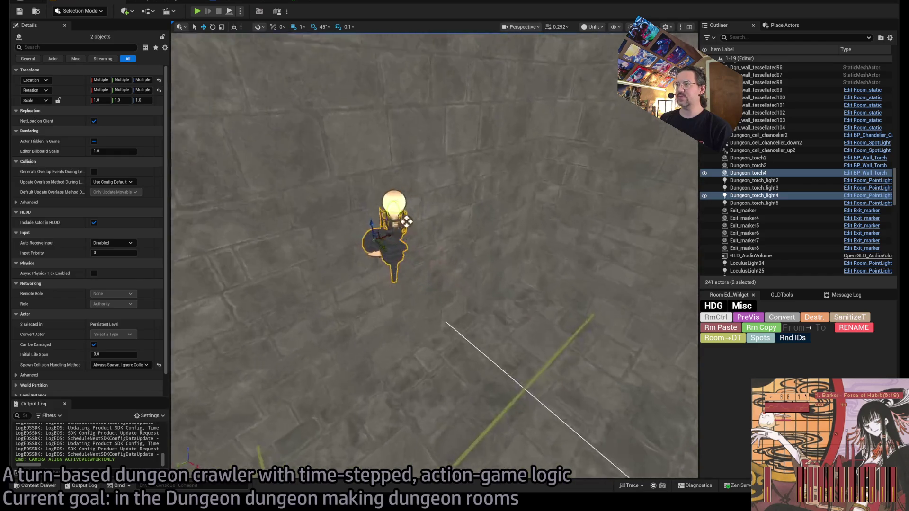
pyautogui.click(339, 189)
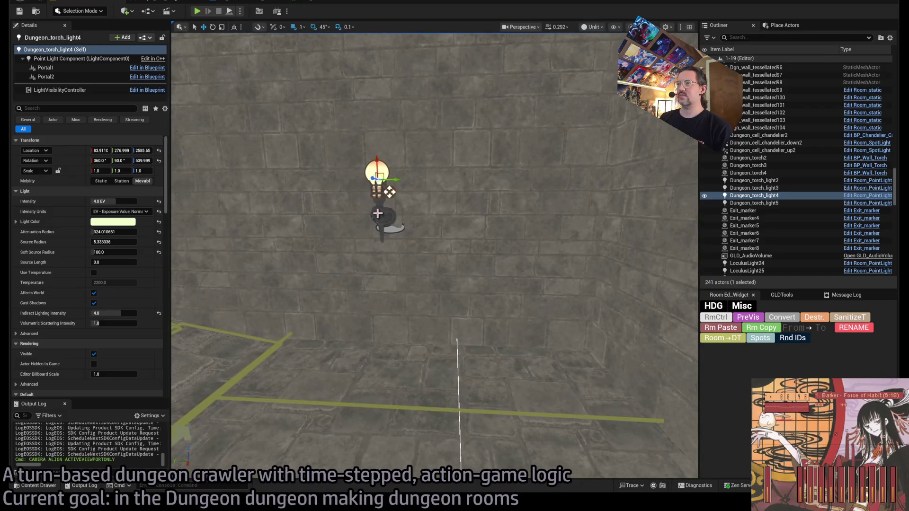
# Slide the new torch and its light along the wall, then reselect the light.
pyautogui.keyDown('ctrl'); pyautogui.click(389, 199); pyautogui.keyUp('ctrl')
pyautogui.moveTo(389, 192); pyautogui.dragTo(476, 191)
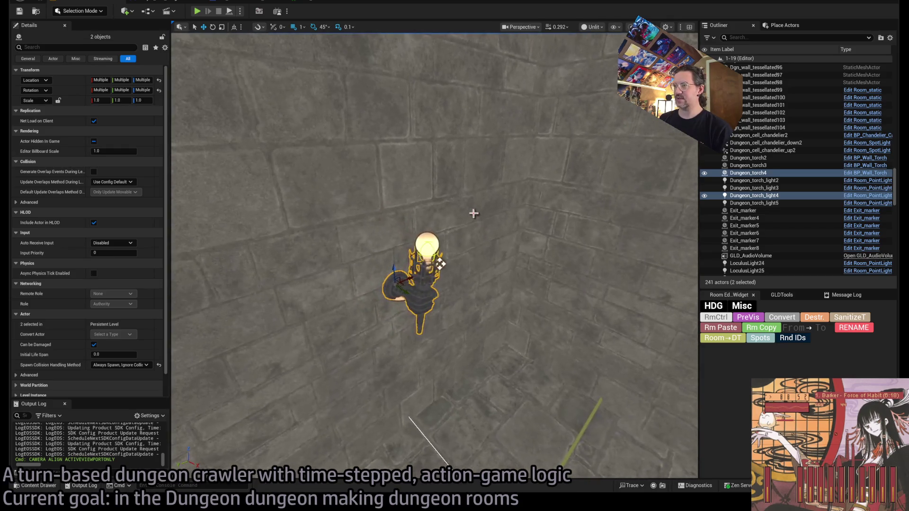
pyautogui.click(414, 269)
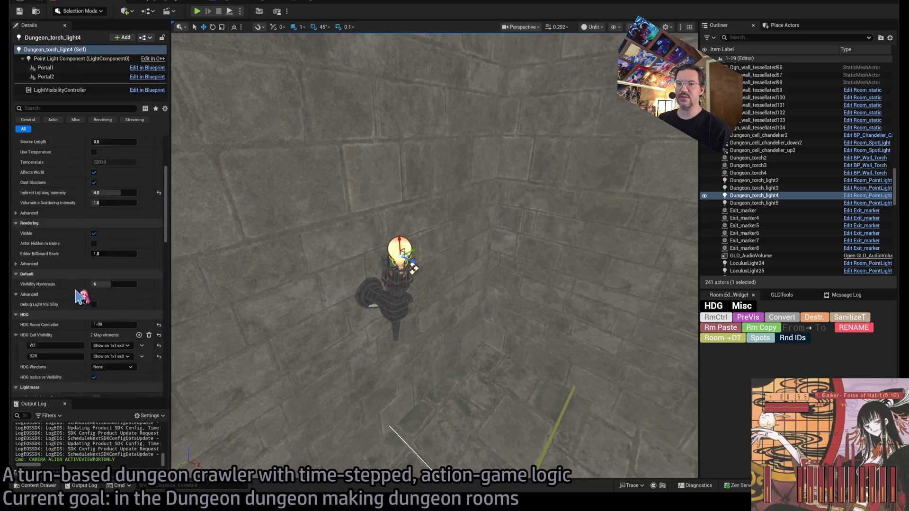
pyautogui.scroll(-3, 81, 297)
# Set the light's exit visibility to a single E1 entry on Show on both, deleting S2R, and save.
pyautogui.click(56, 273)
pyautogui.write('E1')
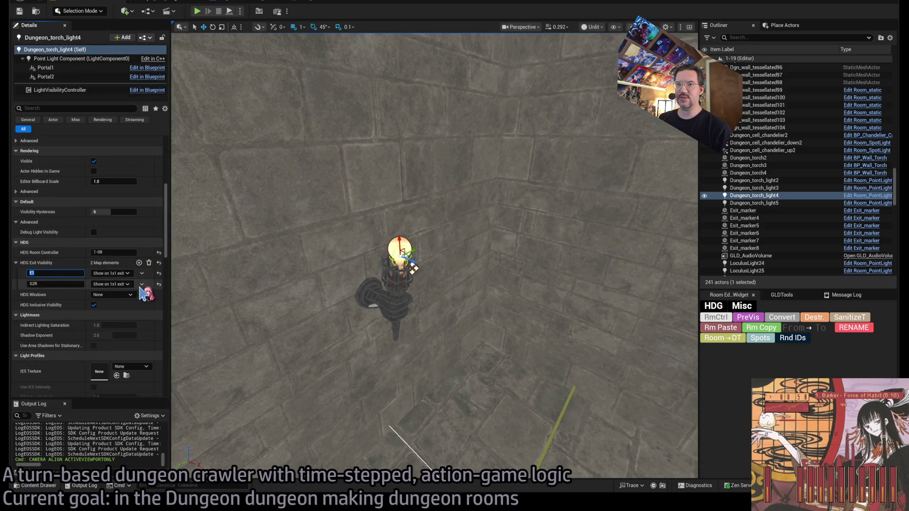
pyautogui.click(141, 284)
pyautogui.click(152, 304)
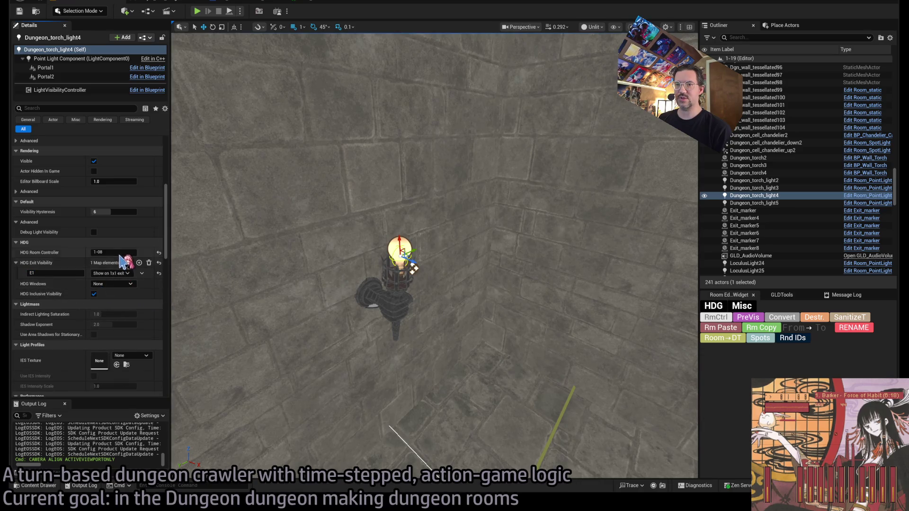
pyautogui.click(112, 273)
pyautogui.click(124, 294)
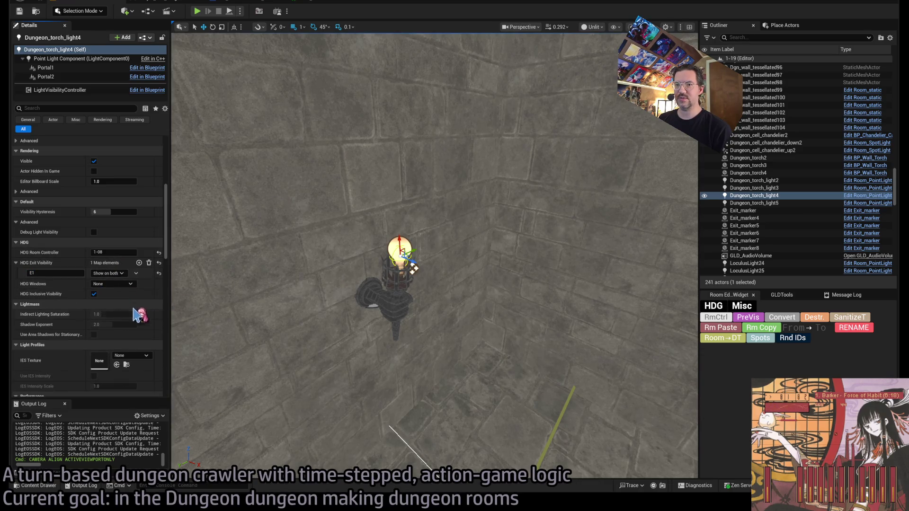
pyautogui.click(47, 69)
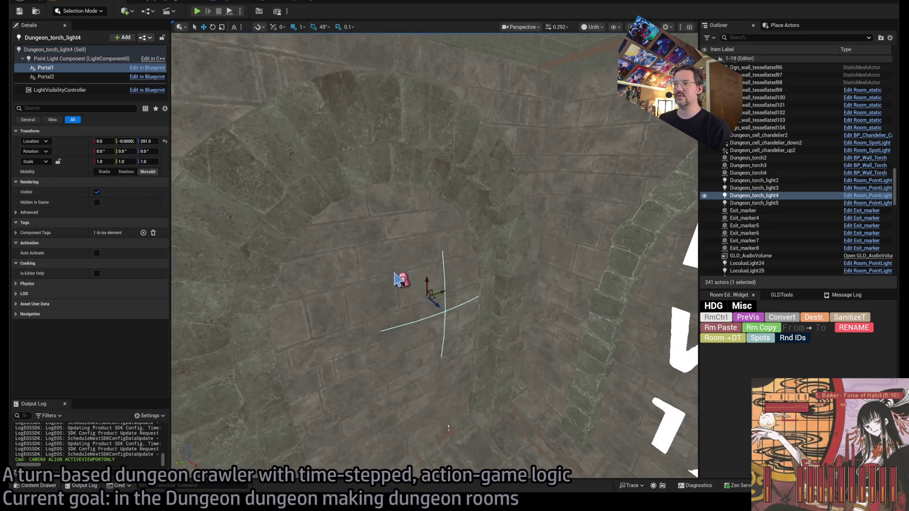
pyautogui.hotkey('ctrl', 's')
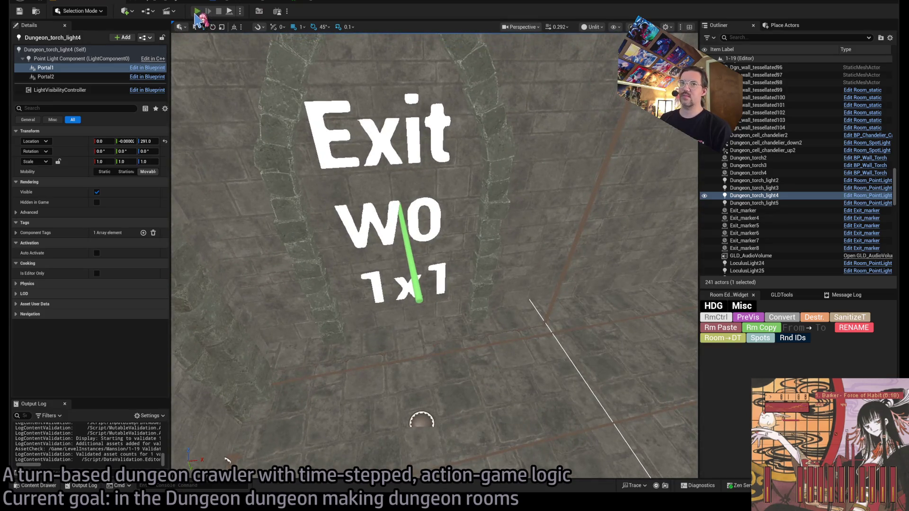
pyautogui.click(196, 12)
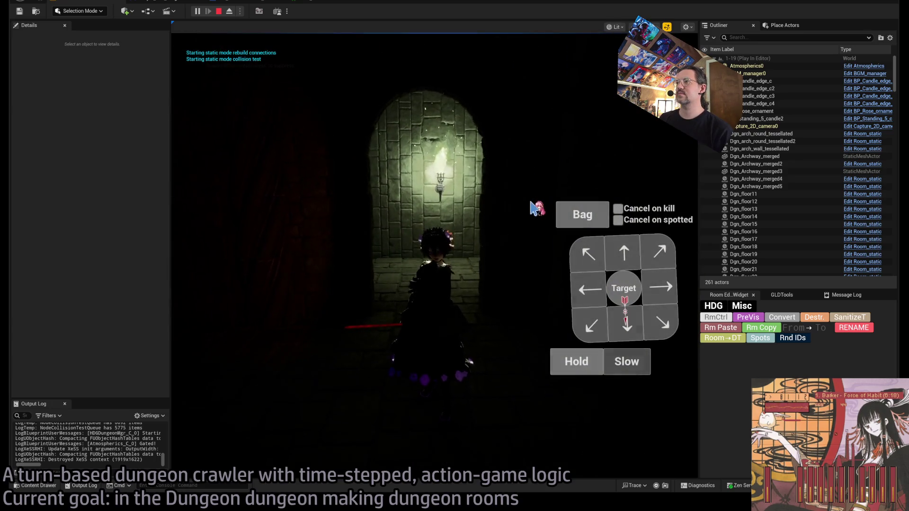
pyautogui.click(625, 256)
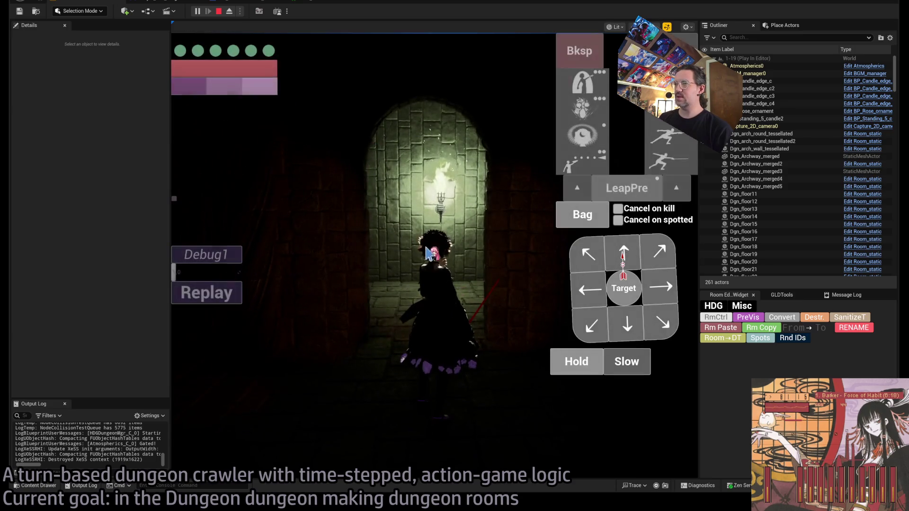
pyautogui.press('d')
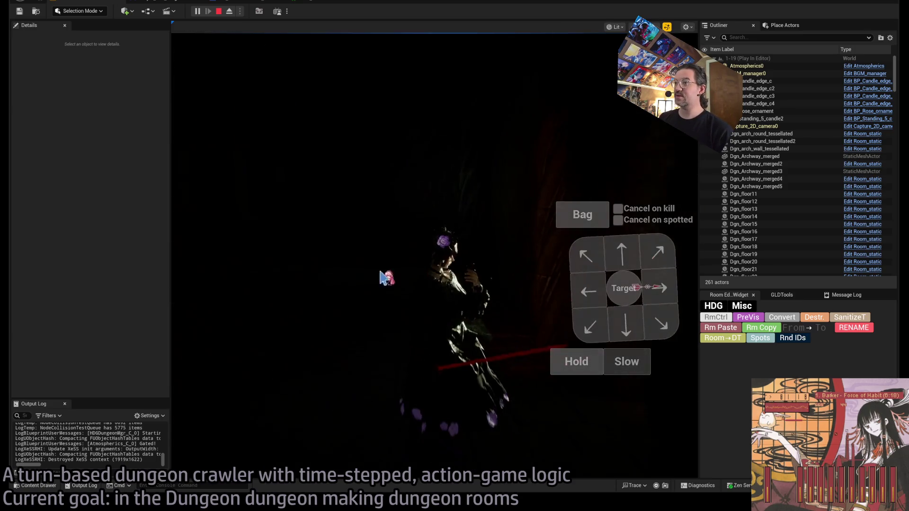
pyautogui.press('F2')
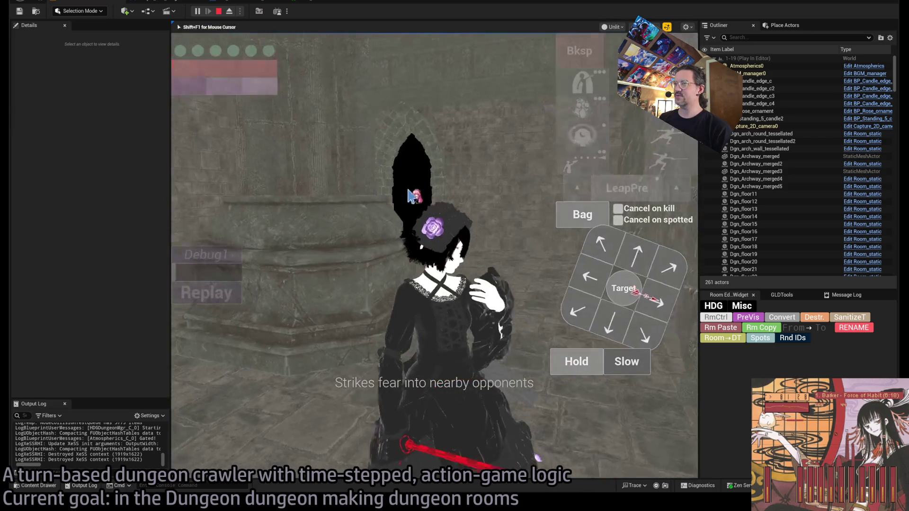
pyautogui.click(571, 144)
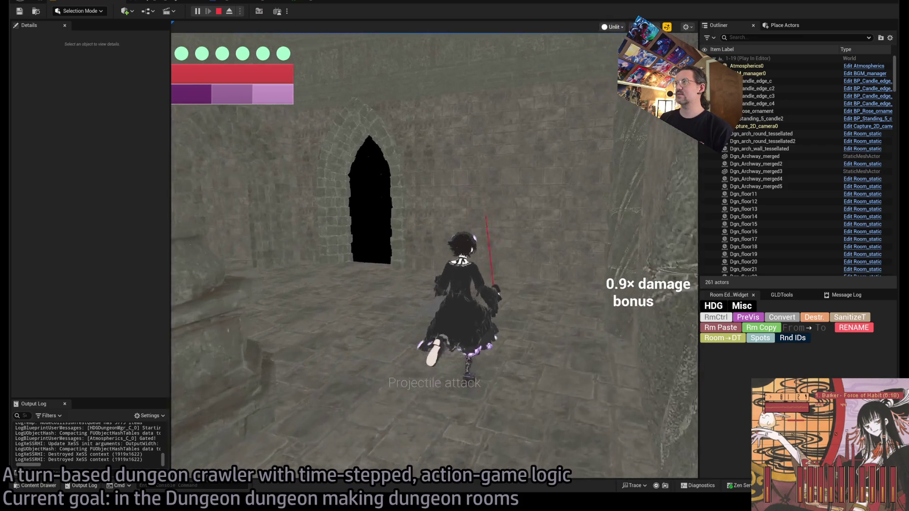
pyautogui.press('F3')
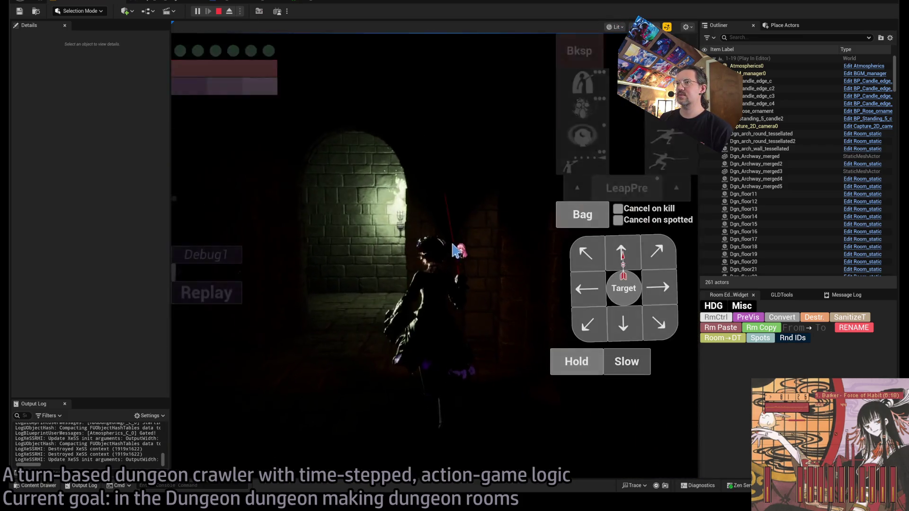
pyautogui.click(361, 316)
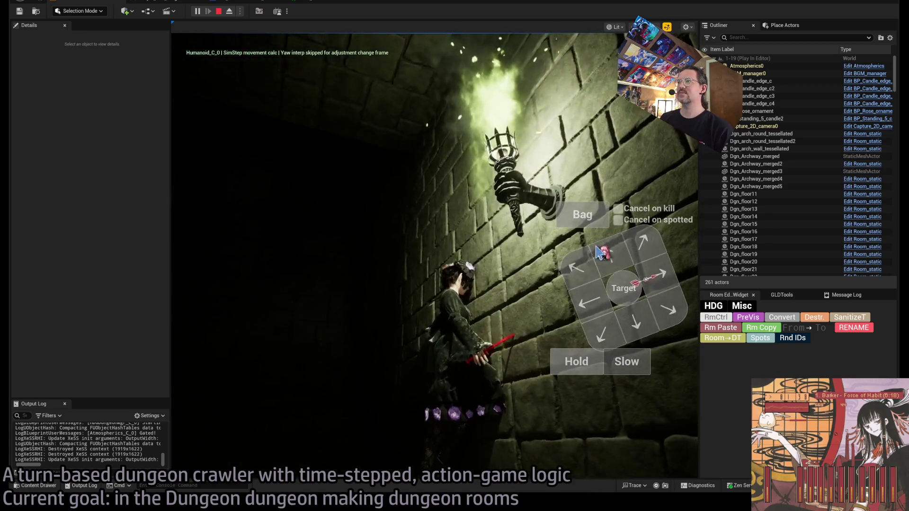
pyautogui.click(296, 335)
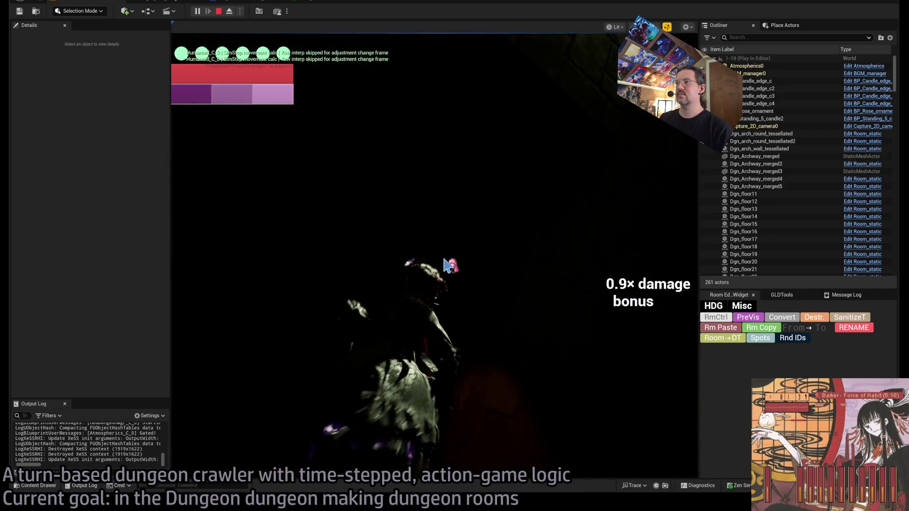
pyautogui.press('Escape')
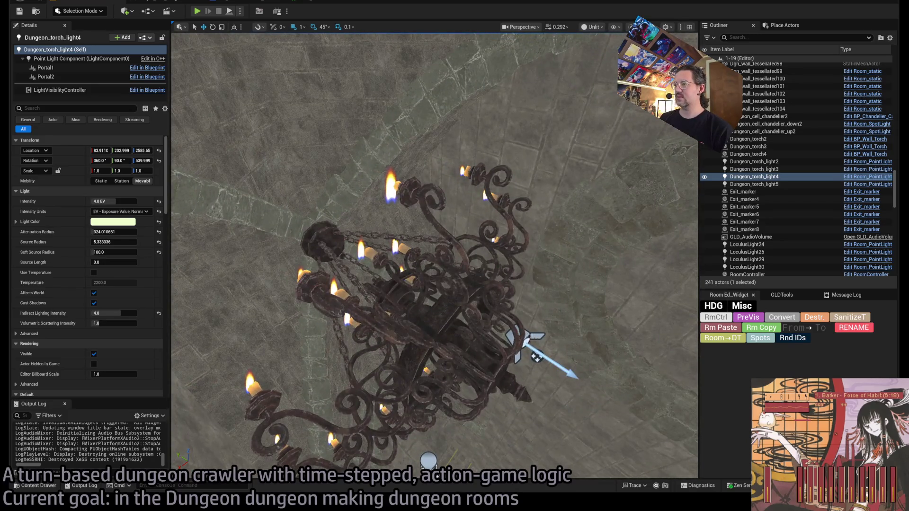
pyautogui.click(767, 121)
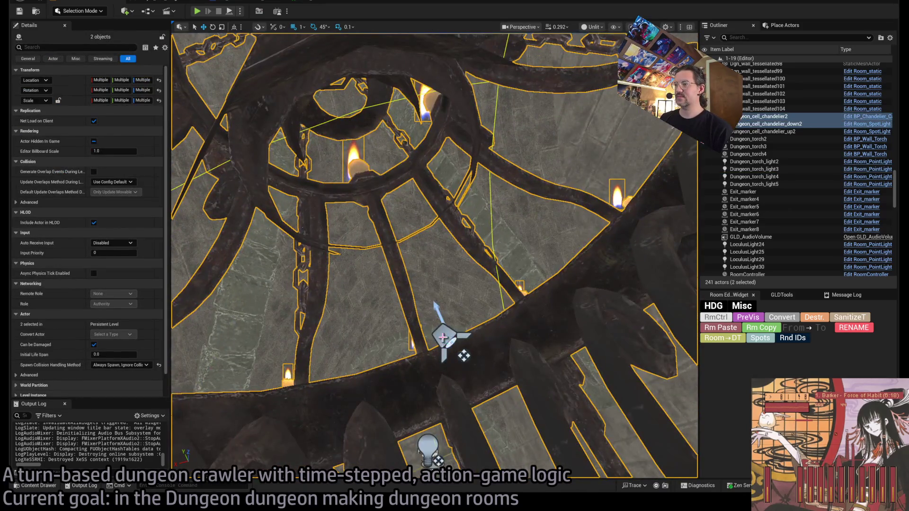
pyautogui.keyDown('ctrl'); pyautogui.click(762, 132); pyautogui.keyUp('ctrl')
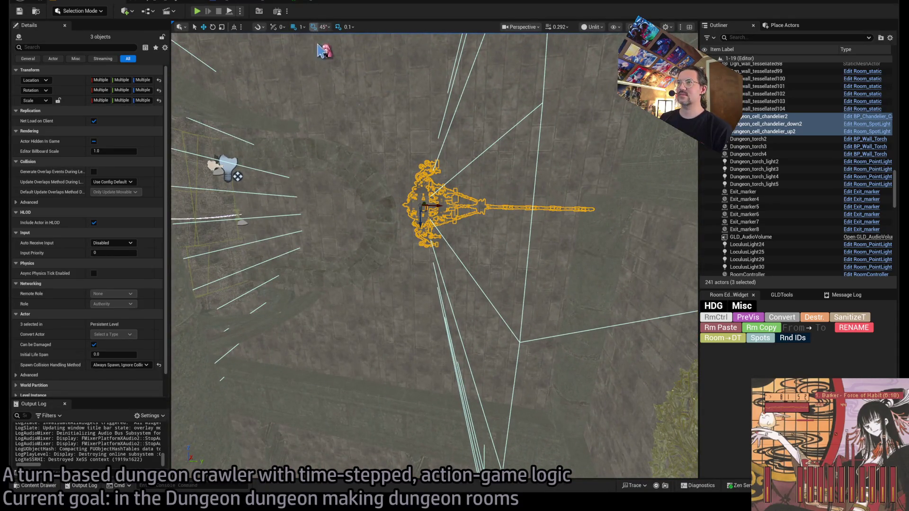
pyautogui.moveTo(457, 209); pyautogui.dragTo(384, 207)
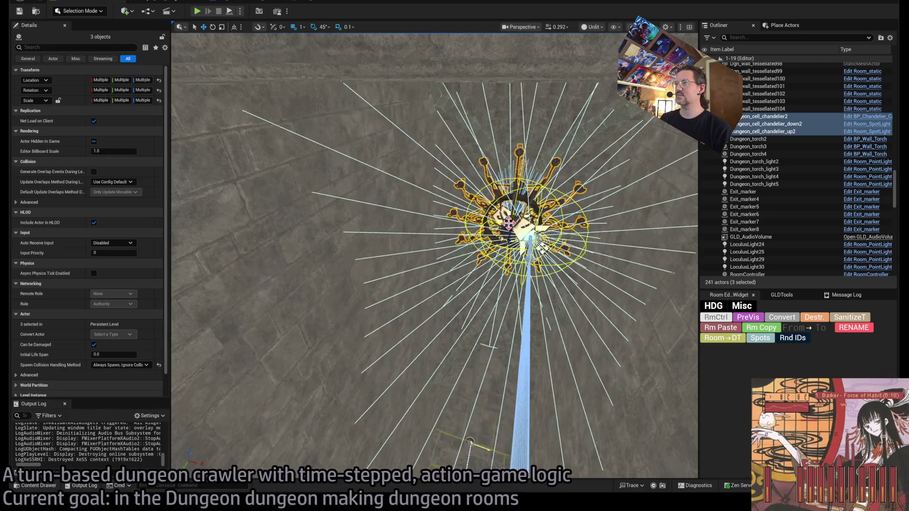
pyautogui.press('f')
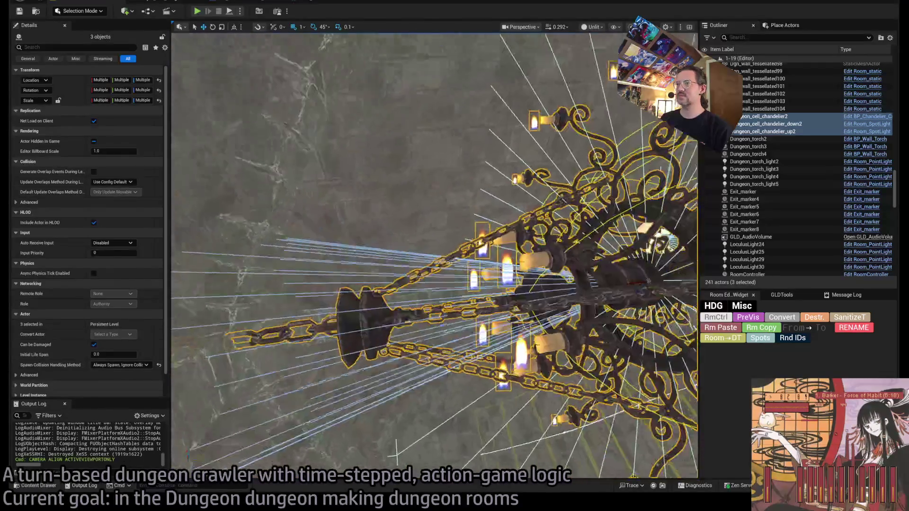
pyautogui.moveTo(521, 251); pyautogui.dragTo(560, 246)
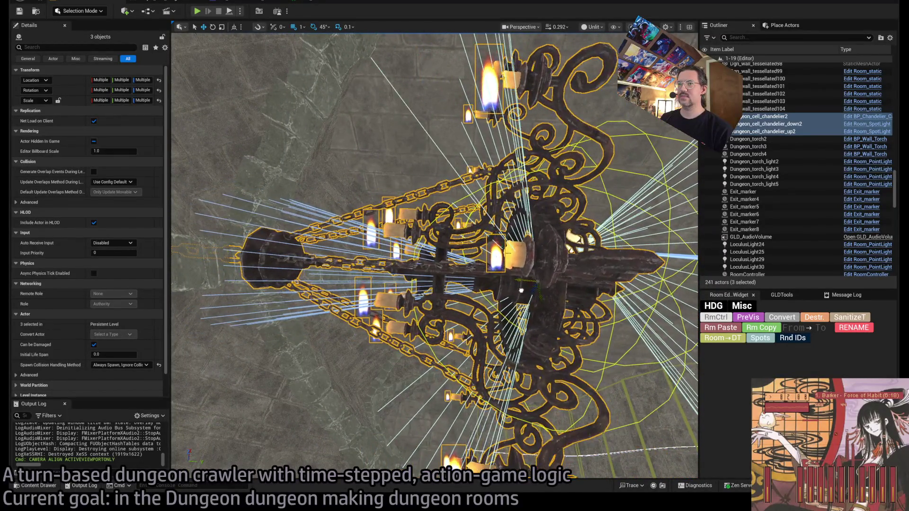
pyautogui.moveTo(521, 290)
pyautogui.mouseDown()
pyautogui.moveTo(442, 218)
pyautogui.moveTo(442, 284)
pyautogui.moveTo(442, 222)
pyautogui.moveTo(462, 189)
pyautogui.mouseUp()
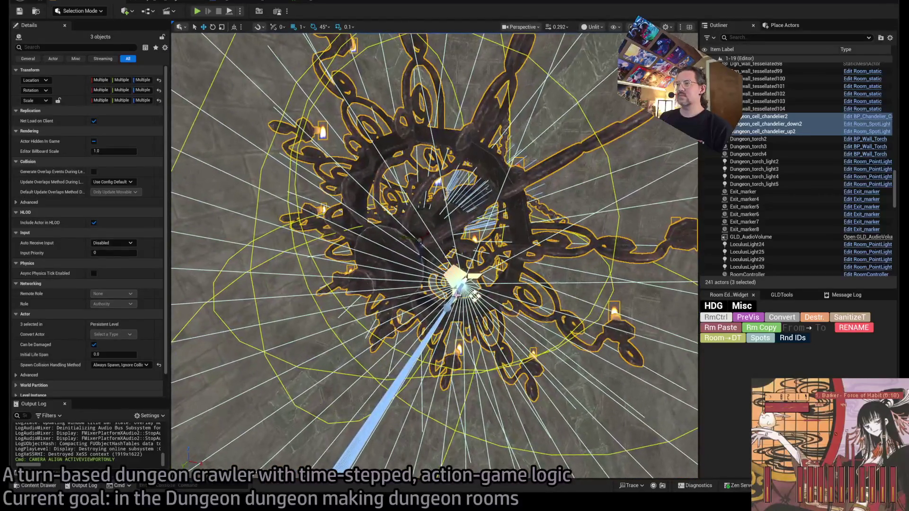
# On Dungeon_cell_chandelier_down2, remove the S2R exit visibility entry and rename key W2 to E1.
pyautogui.click(456, 292)
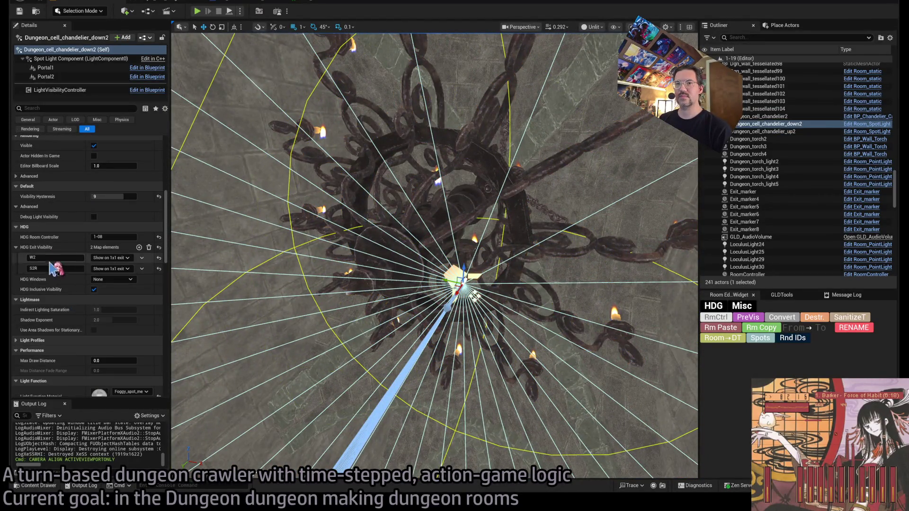
pyautogui.click(141, 268)
pyautogui.click(148, 287)
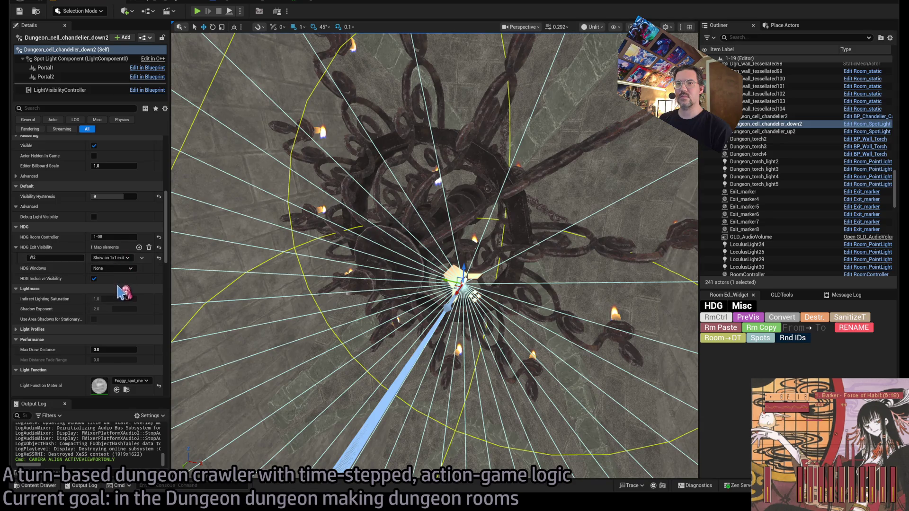
pyautogui.click(54, 258)
pyautogui.write('E1')
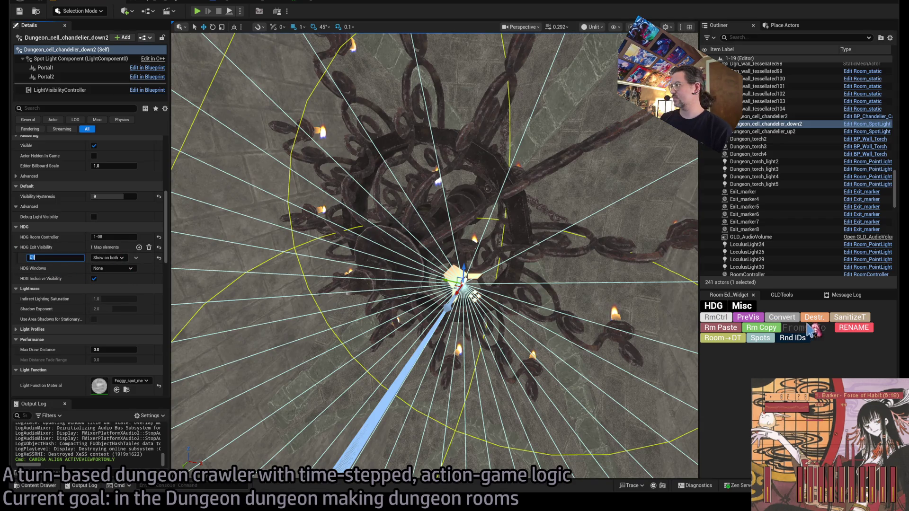
pyautogui.press('Return')
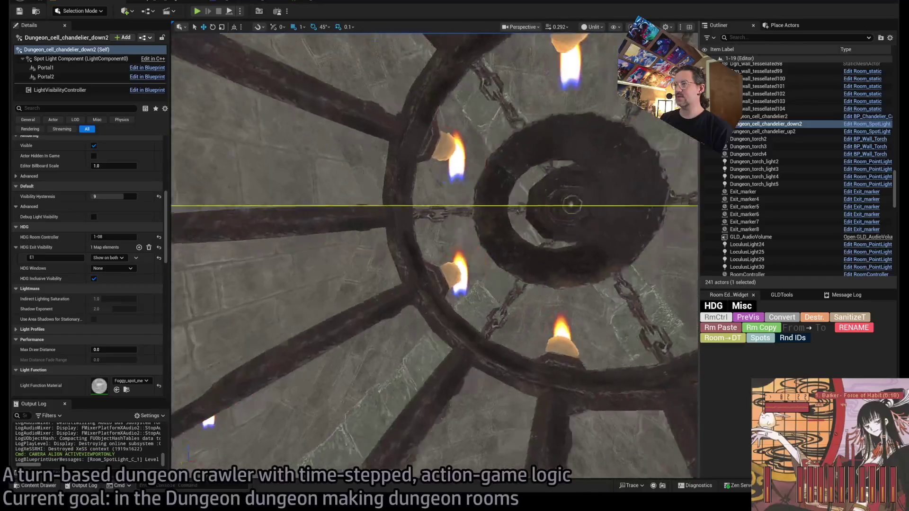
pyautogui.press('f')
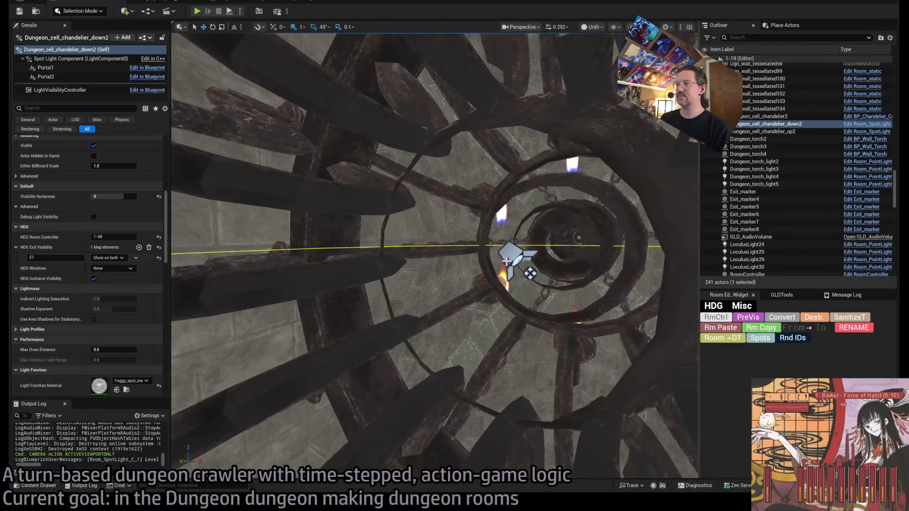
pyautogui.click(762, 131)
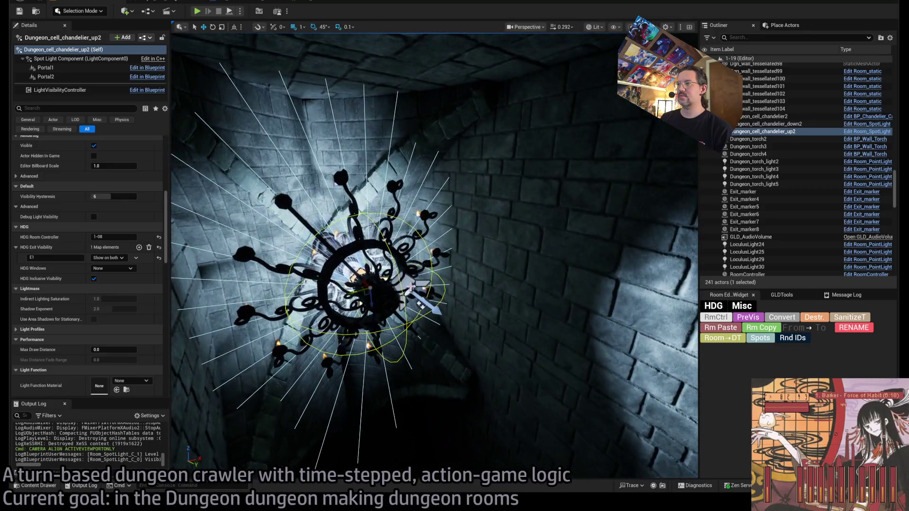
# In level 1-12, find the candelabra beside the Exit N0 1x1 marker and select it with its point light.
pyautogui.click(769, 123)
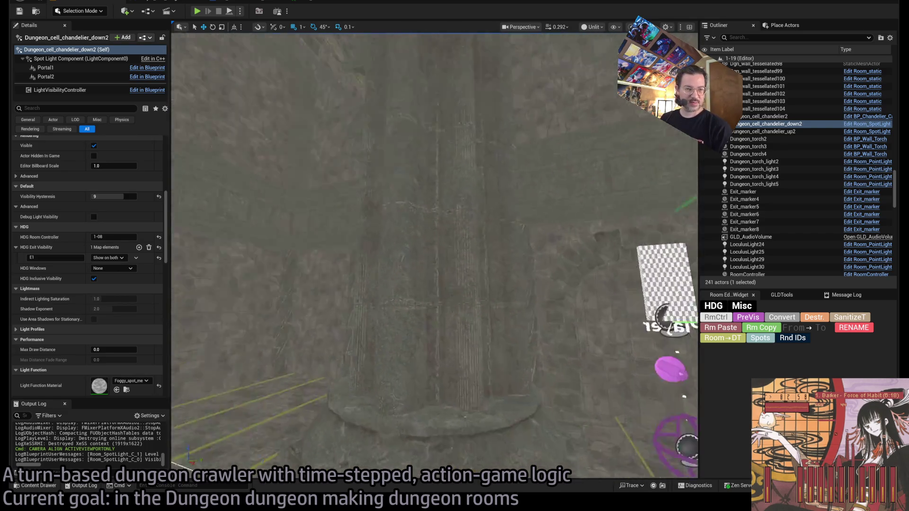
pyautogui.scroll(-5, 398, 79)
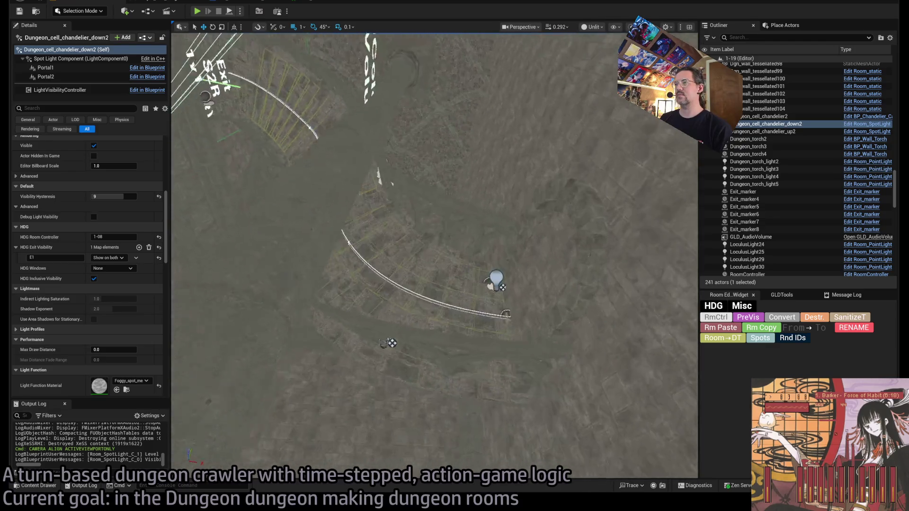
pyautogui.press('f')
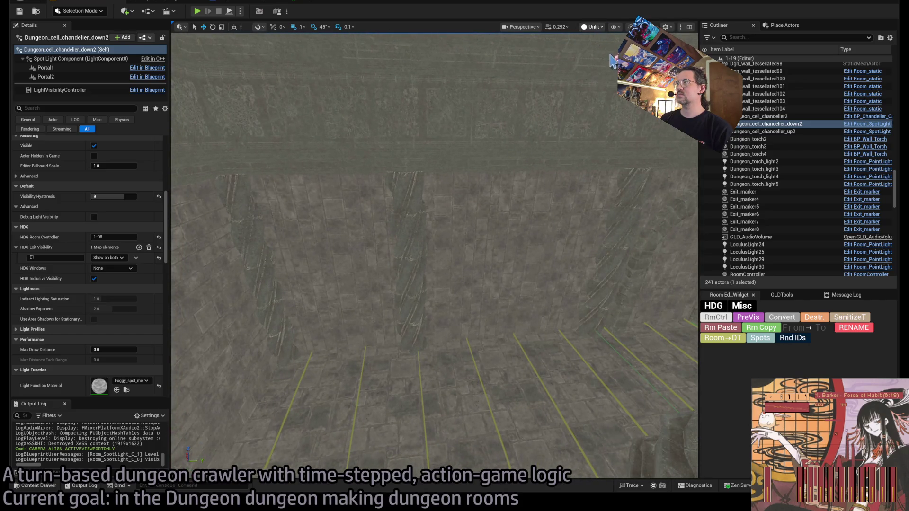
pyautogui.hotkey('alt', '4')
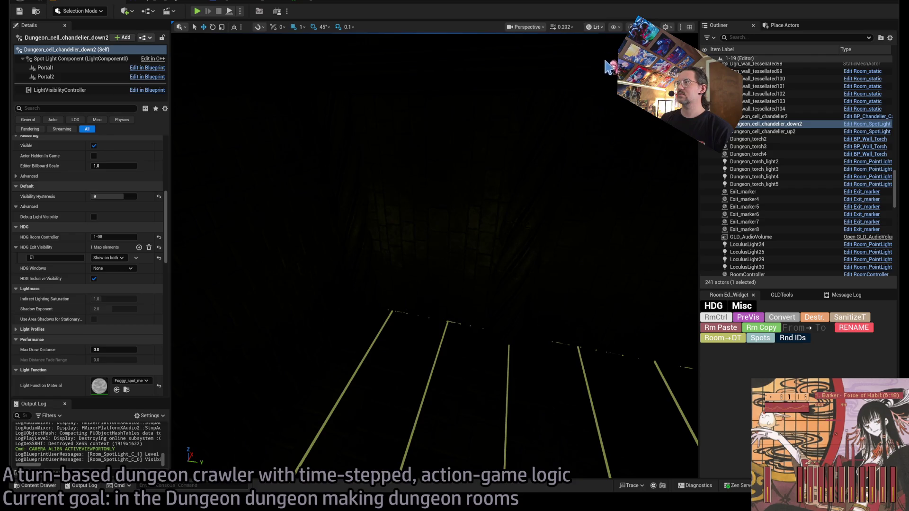
pyautogui.hotkey('alt', '3')
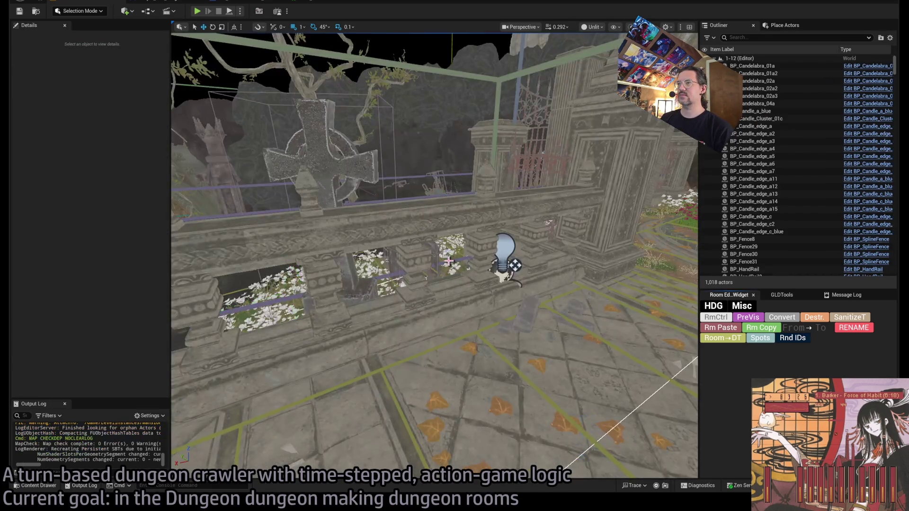
pyautogui.scroll(2, 434, 256)
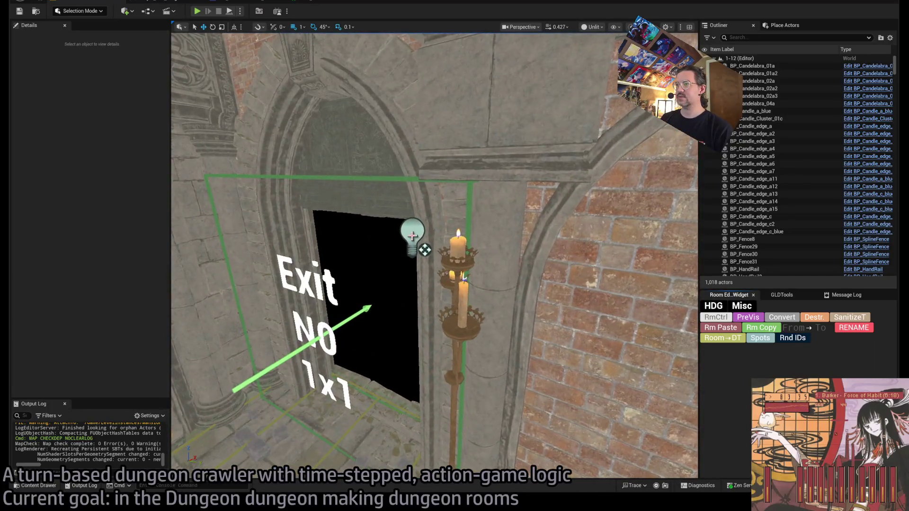
pyautogui.click(411, 236)
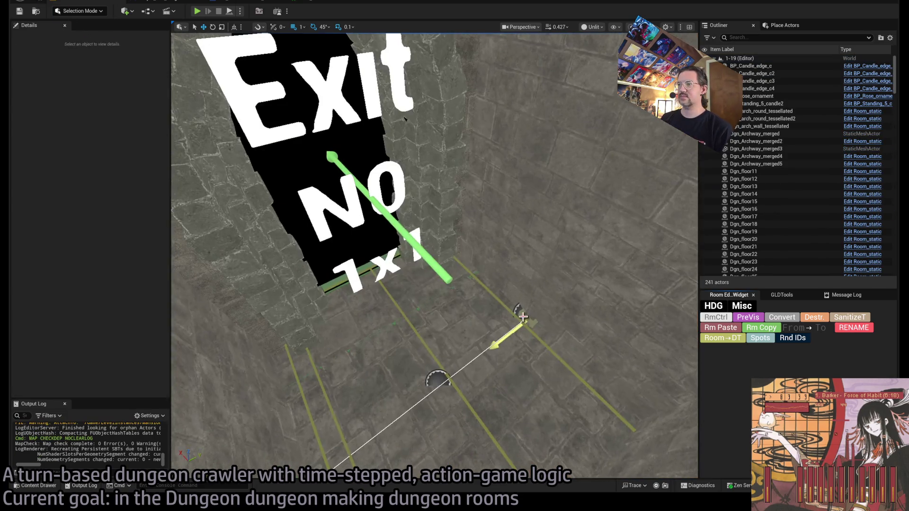
# Paste the candelabra and point light into room 1-19 and inspect them in lit view.
pyautogui.hotkey('ctrl', 'v')
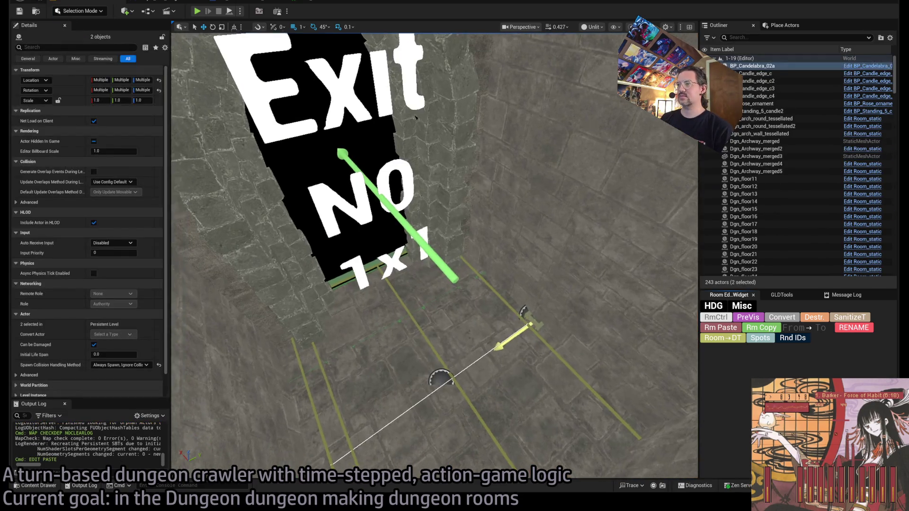
pyautogui.press('f')
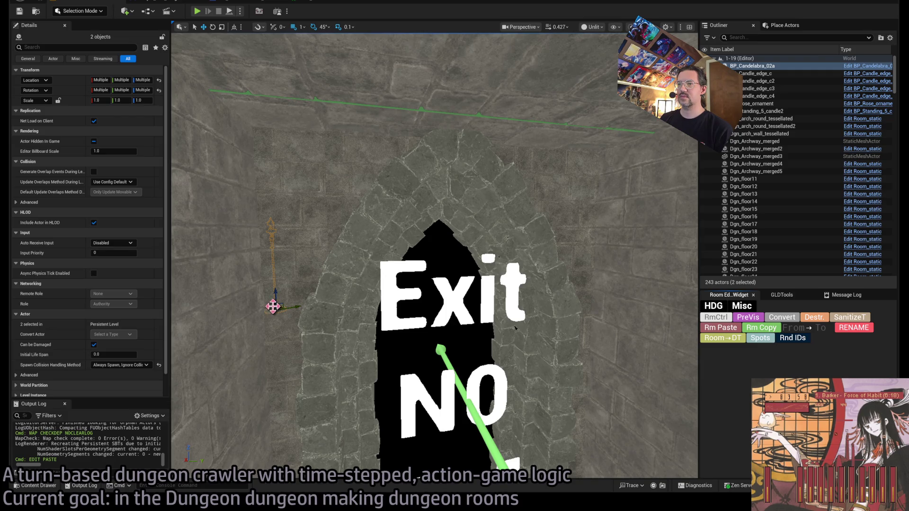
pyautogui.press('f')
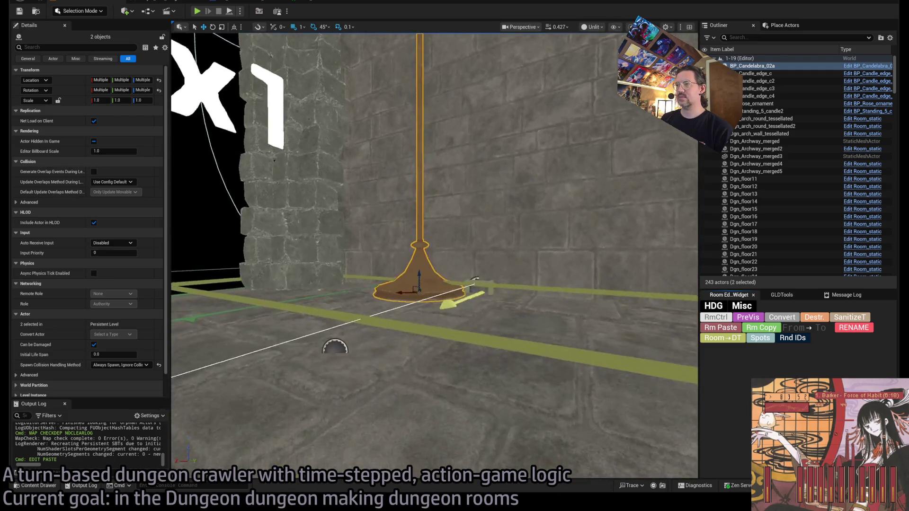
pyautogui.moveTo(474, 279); pyautogui.dragTo(474, 123)
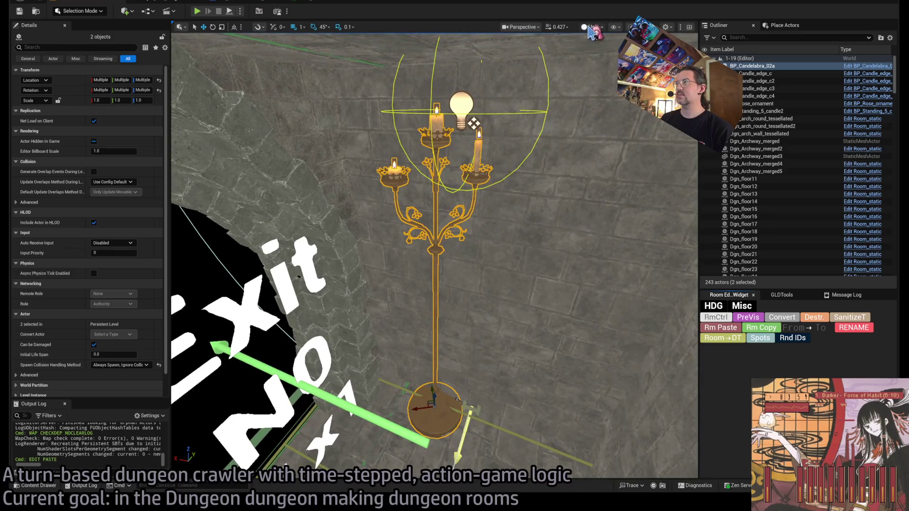
pyautogui.hotkey('alt', '4')
pyautogui.moveTo(457, 76)
pyautogui.mouseDown()
pyautogui.moveTo(447, 349)
pyautogui.moveTo(399, 349)
pyautogui.moveTo(358, 216)
pyautogui.moveTo(130, 343)
pyautogui.mouseUp()
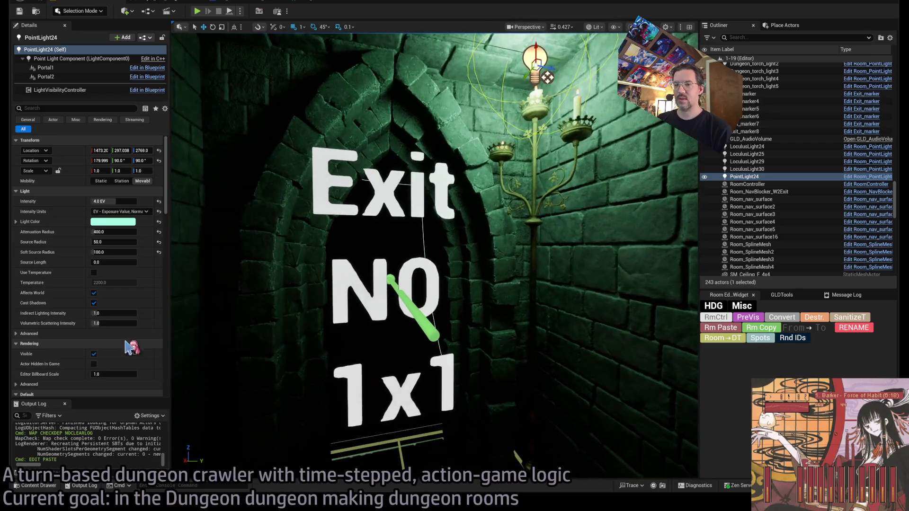
pyautogui.scroll(-10, 130, 343)
pyautogui.scroll(-1, 130, 343)
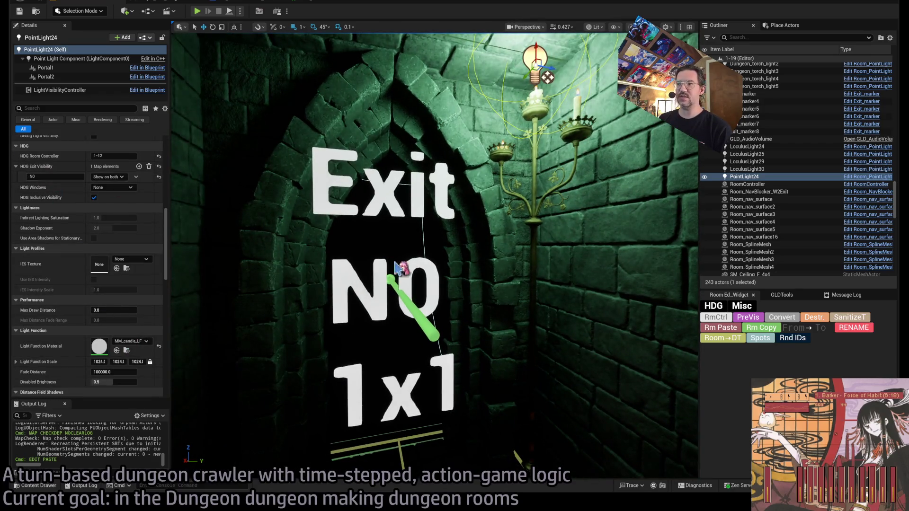
pyautogui.scroll(2, 434, 252)
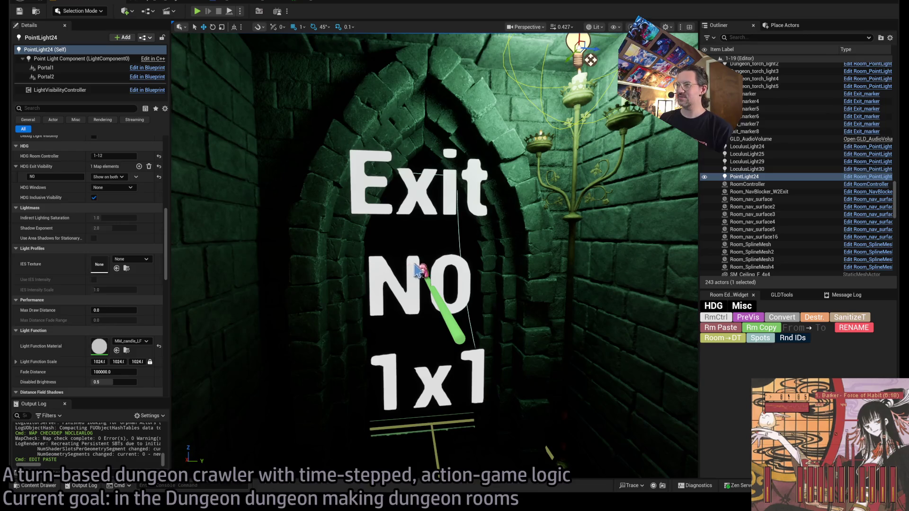
pyautogui.moveTo(416, 270); pyautogui.dragTo(415, 475)
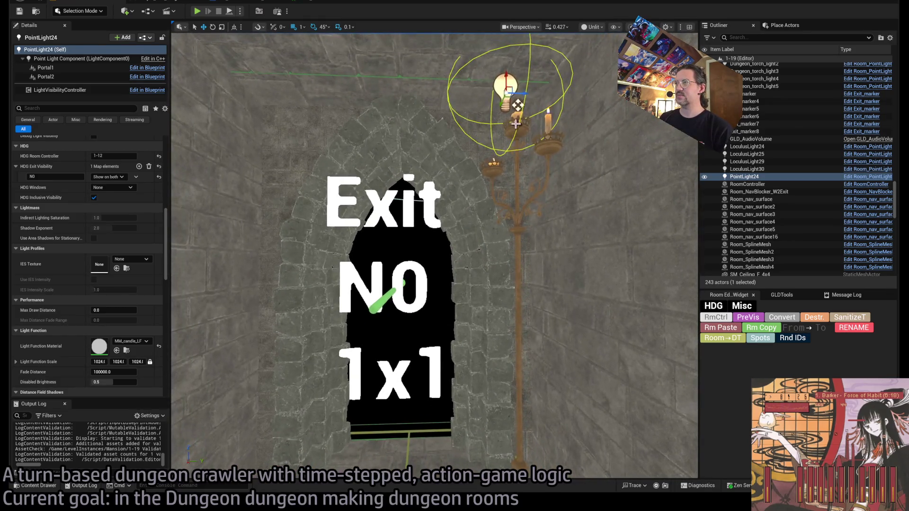
# Duplicate the pasted candelabra and its light, placing the copy beside the Exit E0 marker.
pyautogui.click(512, 99)
pyautogui.keyDown('ctrl'); pyautogui.click(506, 89); pyautogui.keyUp('ctrl')
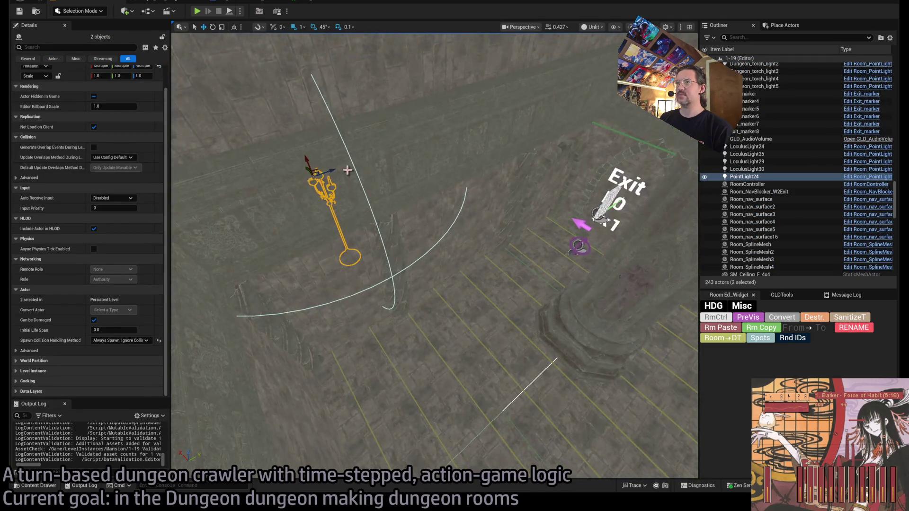
pyautogui.moveTo(327, 172); pyautogui.dragTo(530, 158)
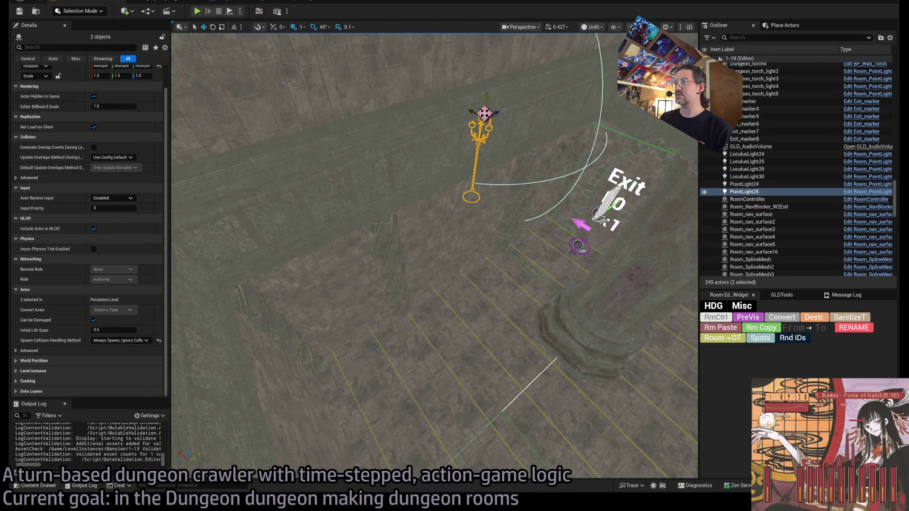
pyautogui.moveTo(483, 114)
pyautogui.mouseDown()
pyautogui.moveTo(608, 203)
pyautogui.moveTo(600, 175)
pyautogui.moveTo(522, 170)
pyautogui.moveTo(520, 127)
pyautogui.moveTo(592, 135)
pyautogui.moveTo(589, 109)
pyautogui.moveTo(586, 125)
pyautogui.mouseUp()
# Set the new point light's exit visibility key to E0 and run a quick play test.
pyautogui.scroll(5, 523, 170)
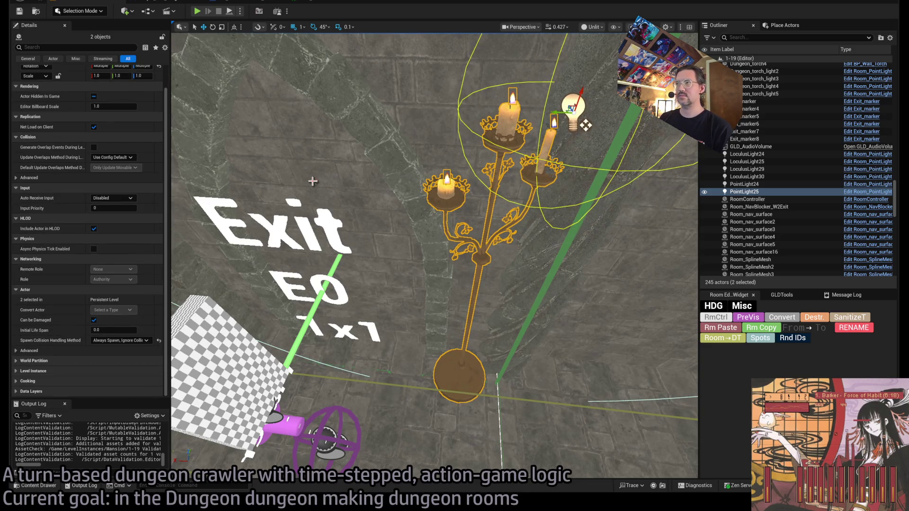
pyautogui.click(584, 109)
pyautogui.scroll(-2, 124, 310)
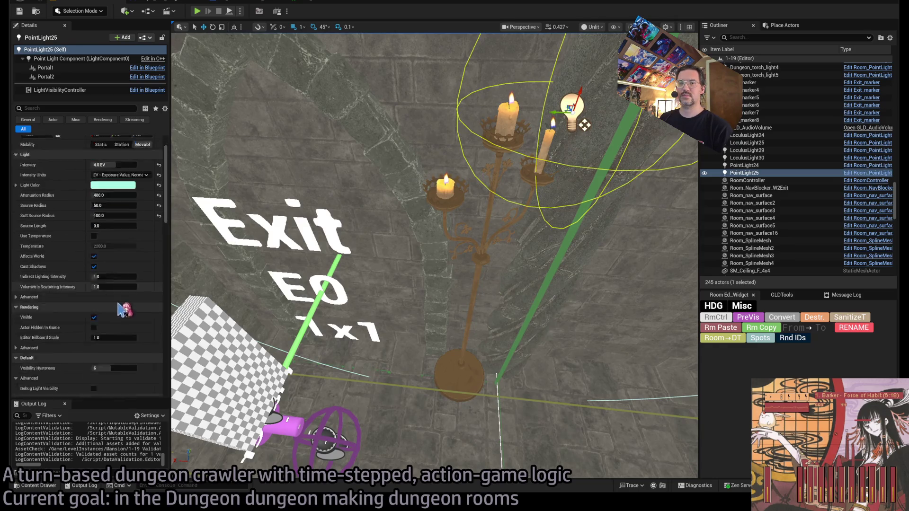
pyautogui.scroll(-4, 124, 310)
pyautogui.click(138, 226)
pyautogui.write('N0')
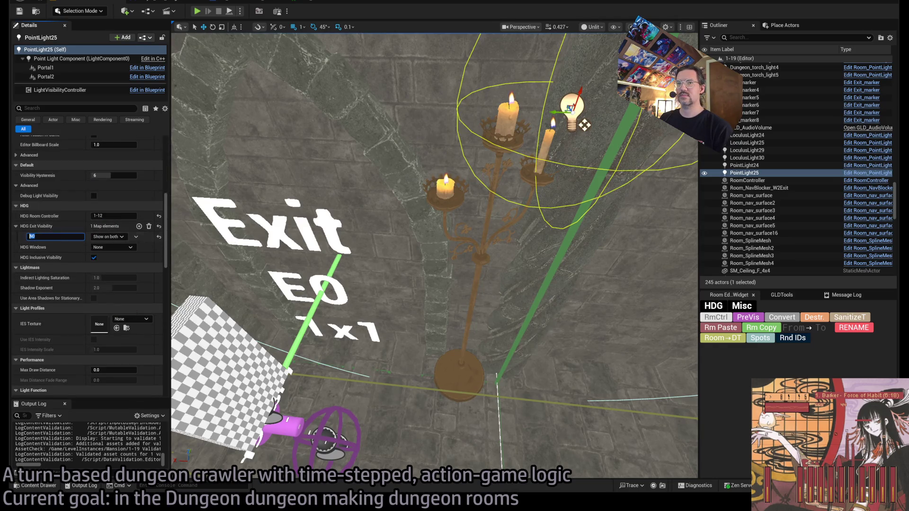
pyautogui.write('E0')
pyautogui.press('Return')
pyautogui.press('f')
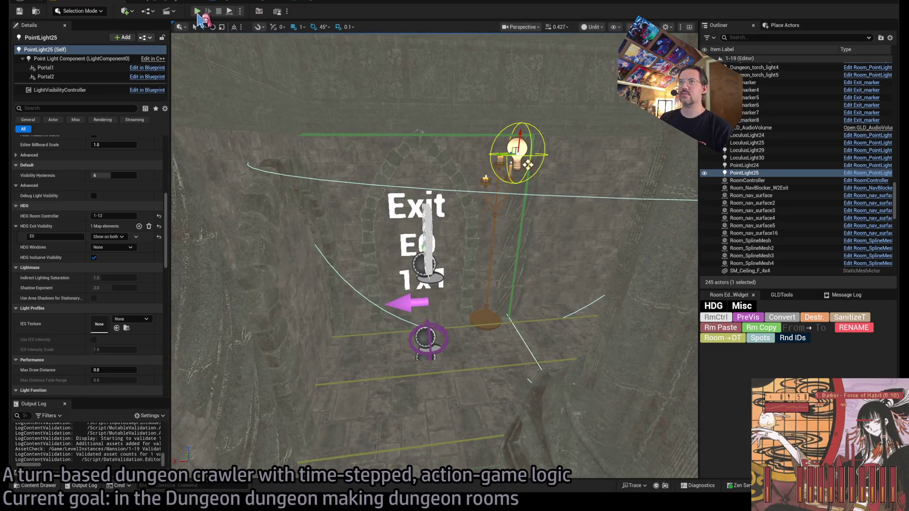
pyautogui.click(197, 12)
pyautogui.press('Escape')
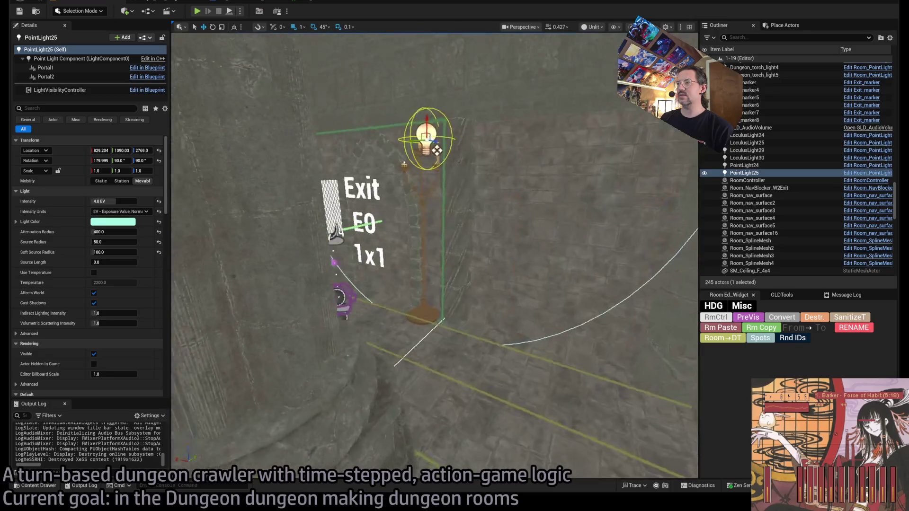
# Add an E0 exit visibility entry to the candelabra, set to Show on both.
pyautogui.click(412, 337)
pyautogui.scroll(-2, 131, 283)
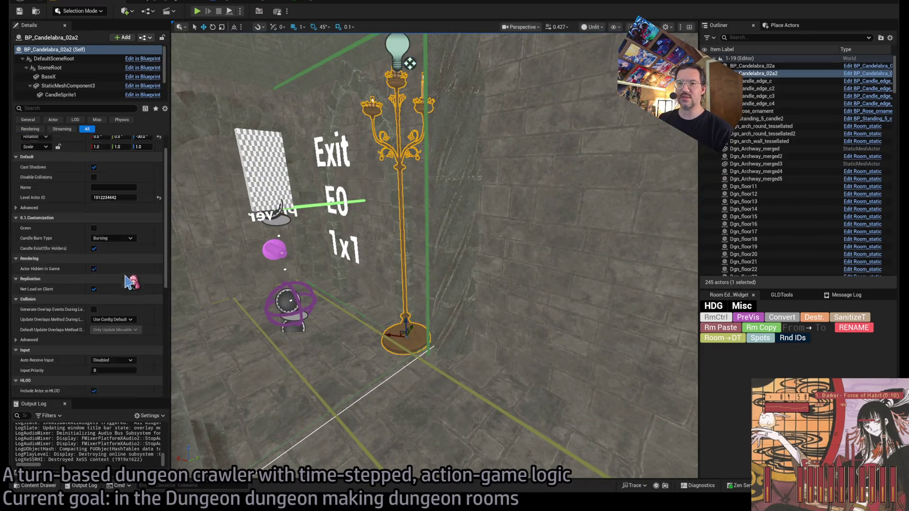
pyautogui.scroll(-4, 131, 283)
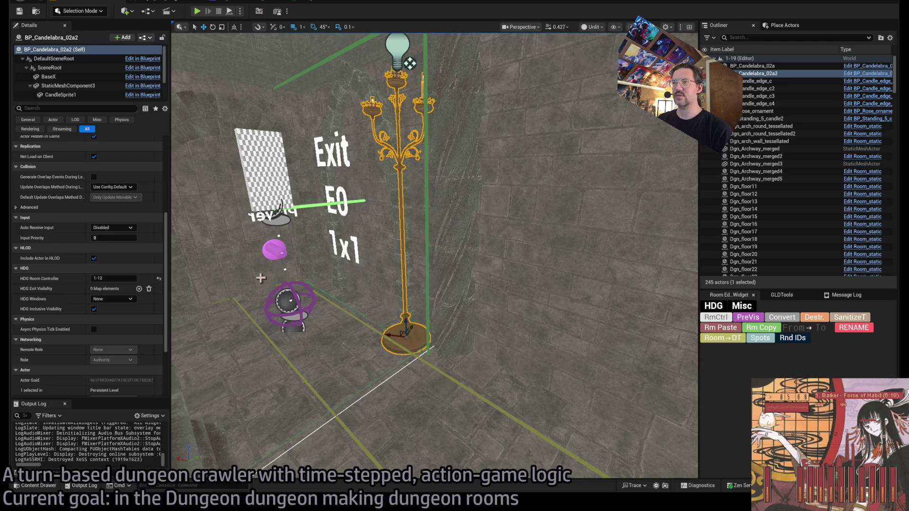
pyautogui.click(138, 289)
pyautogui.write('E0')
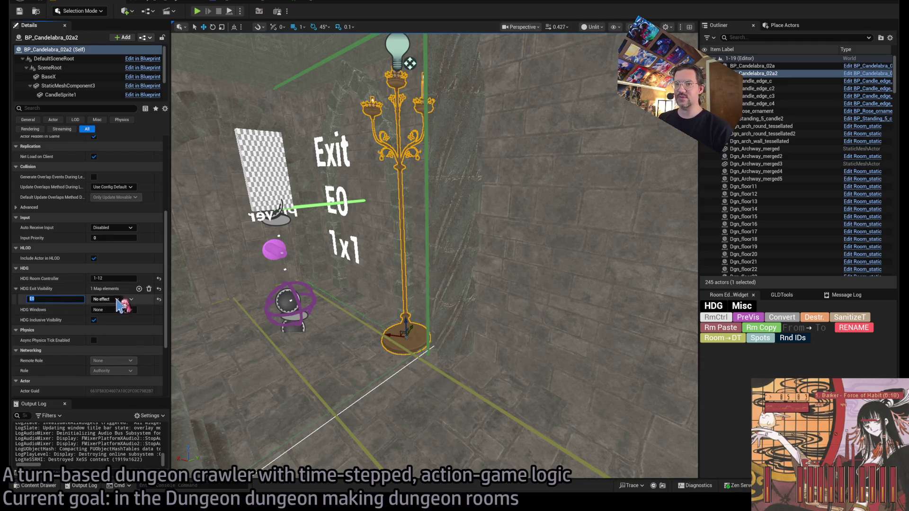
pyautogui.click(113, 299)
pyautogui.click(111, 320)
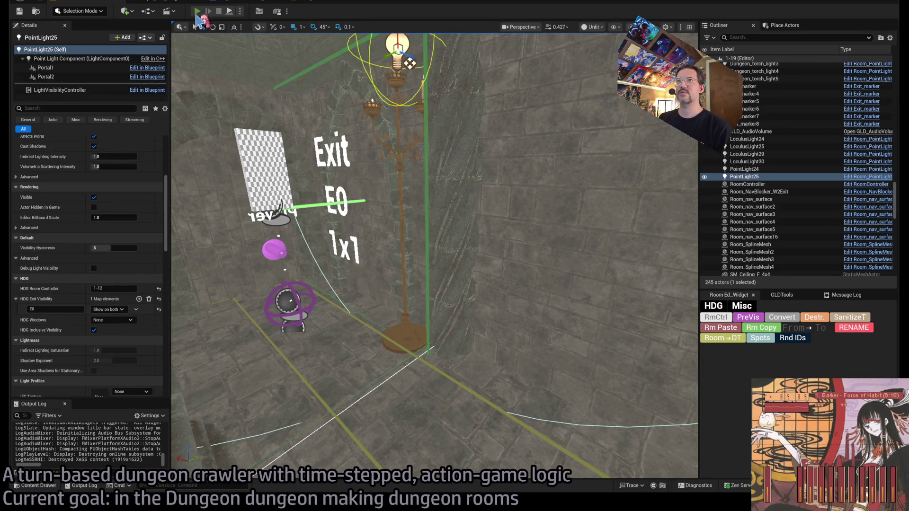
# After a play test, move the candelabra and its light left along the floor.
pyautogui.click(197, 10)
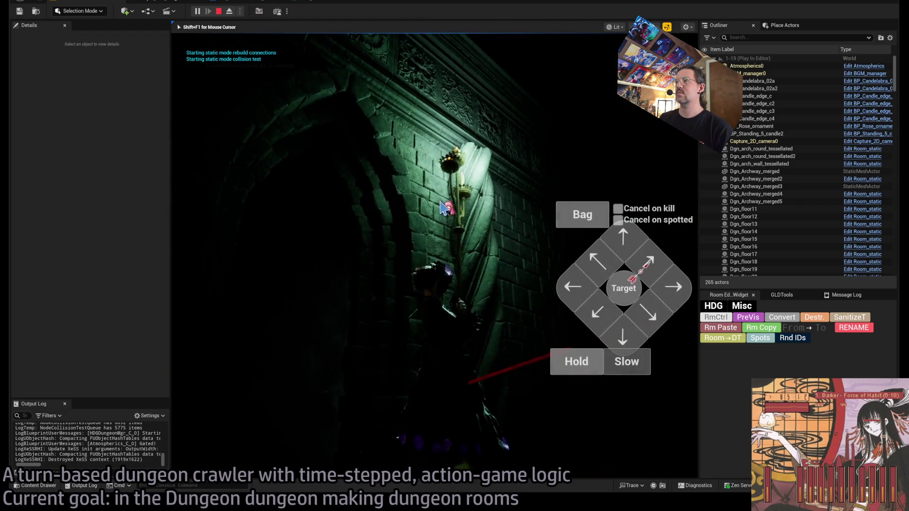
pyautogui.press('Escape')
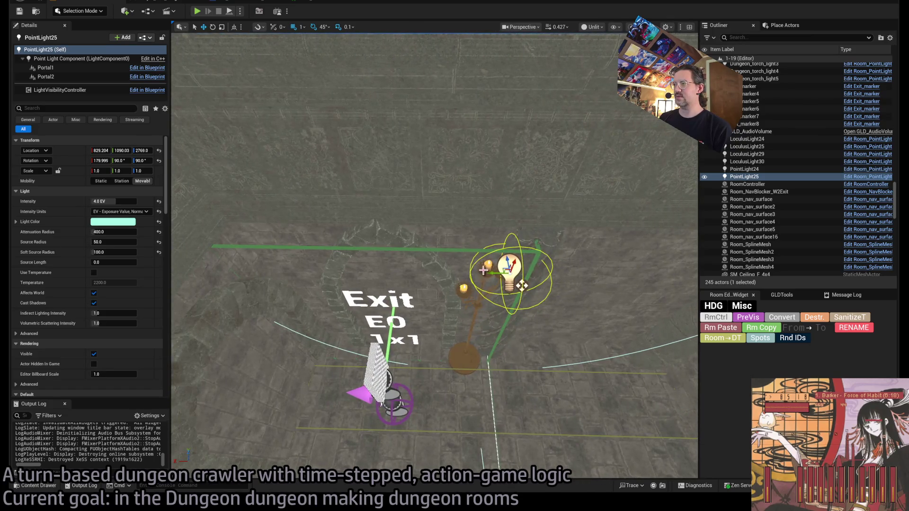
pyautogui.keyDown('ctrl'); pyautogui.click(476, 354); pyautogui.keyUp('ctrl')
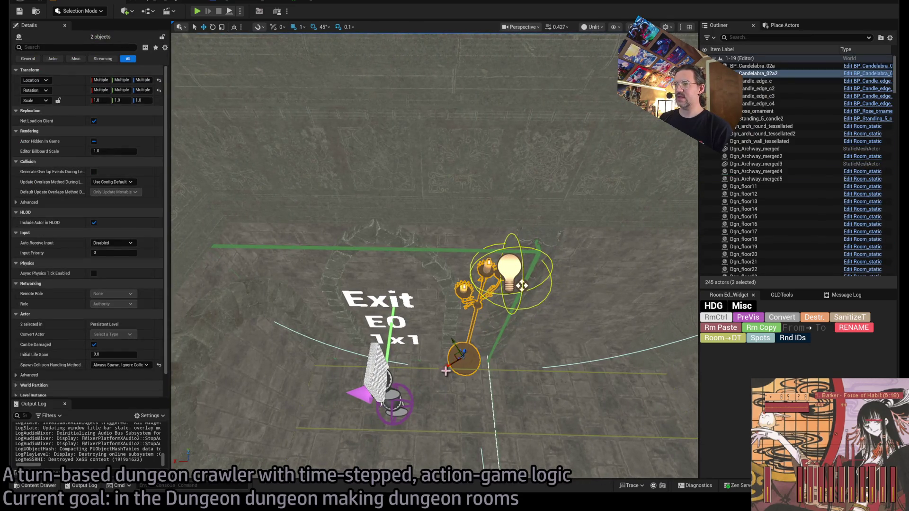
pyautogui.moveTo(455, 356)
pyautogui.mouseDown()
pyautogui.moveTo(325, 357)
pyautogui.moveTo(338, 355)
pyautogui.moveTo(527, 101)
pyautogui.moveTo(521, 57)
pyautogui.mouseUp()
# Raise the green point light above the candelabra to 5.0 EV intensity.
pyautogui.hotkey('alt', '4')
pyautogui.moveTo(314, 209)
pyautogui.mouseDown()
pyautogui.moveTo(314, 236)
pyautogui.moveTo(314, 209)
pyautogui.mouseUp()
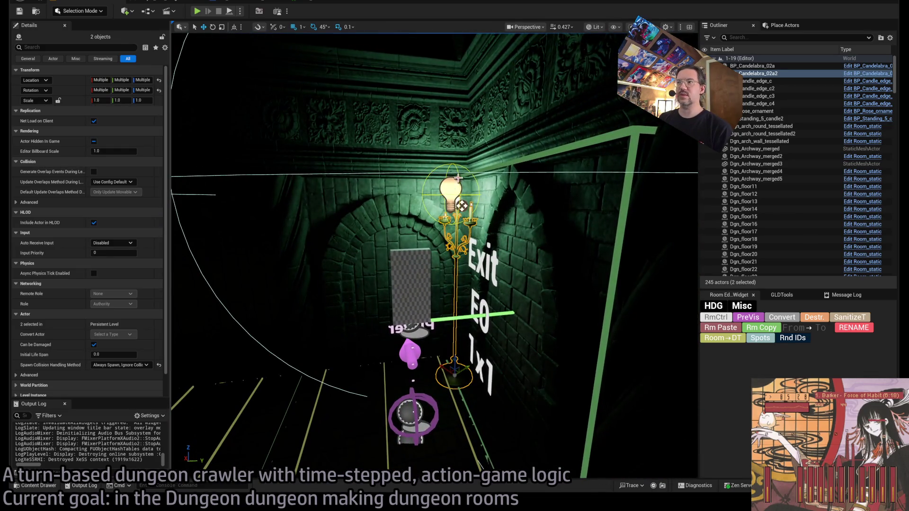
pyautogui.click(441, 190)
pyautogui.click(441, 190)
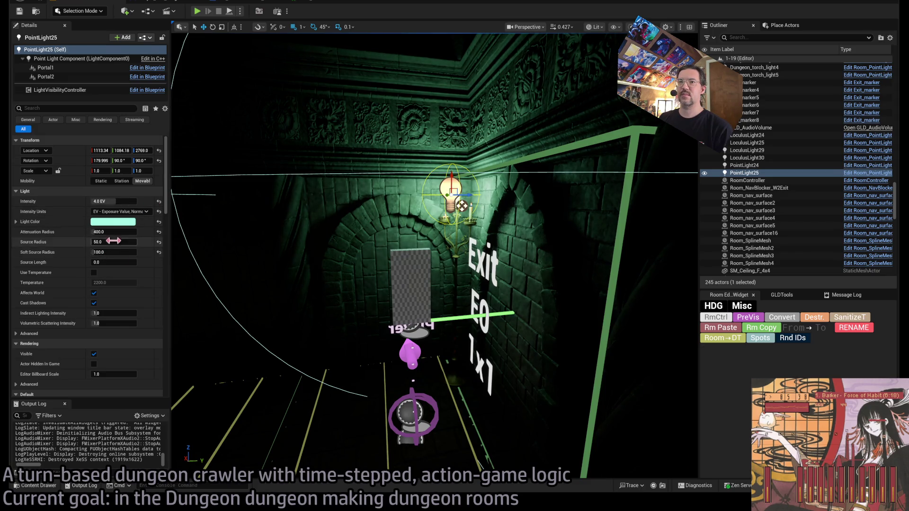
pyautogui.click(114, 201)
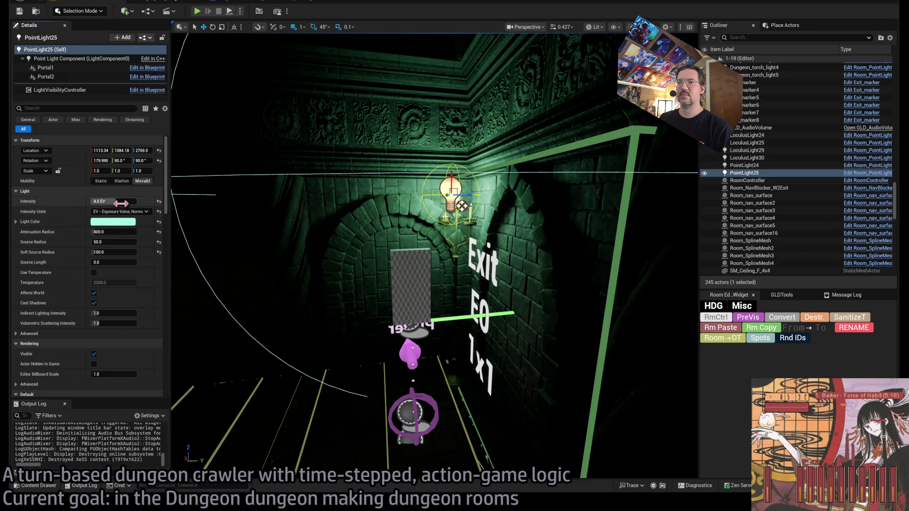
pyautogui.write('5')
pyautogui.press('Return')
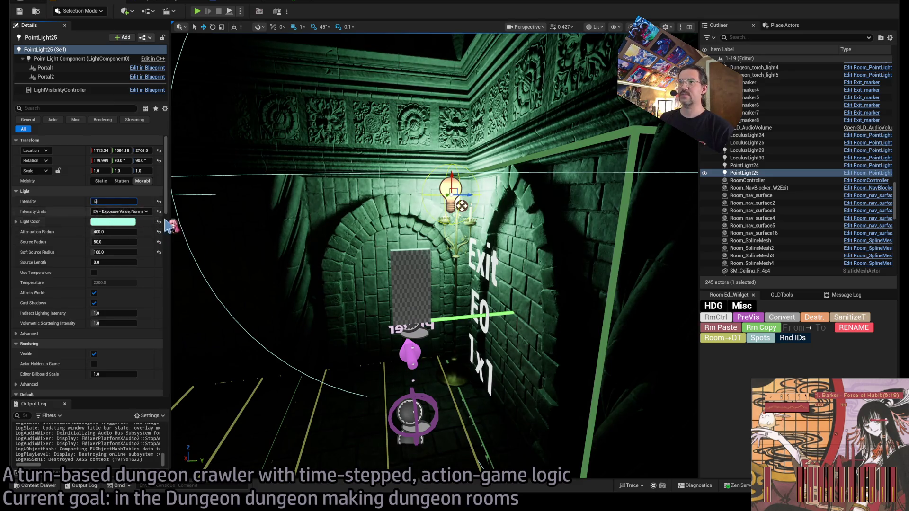
# Play-test the room again with the brighter light.
pyautogui.moveTo(403, 232)
pyautogui.mouseDown()
pyautogui.moveTo(401, 185)
pyautogui.moveTo(393, 189)
pyautogui.moveTo(417, 189)
pyautogui.moveTo(263, 105)
pyautogui.mouseUp()
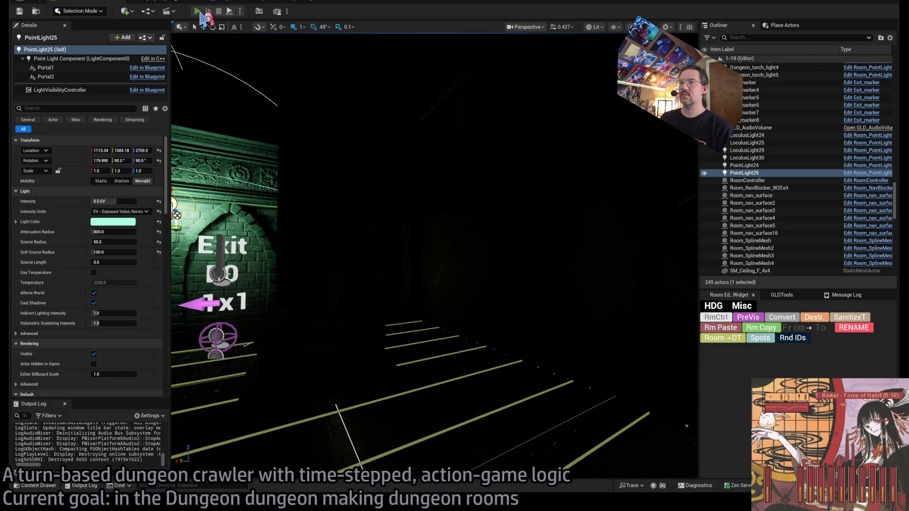
pyautogui.click(197, 11)
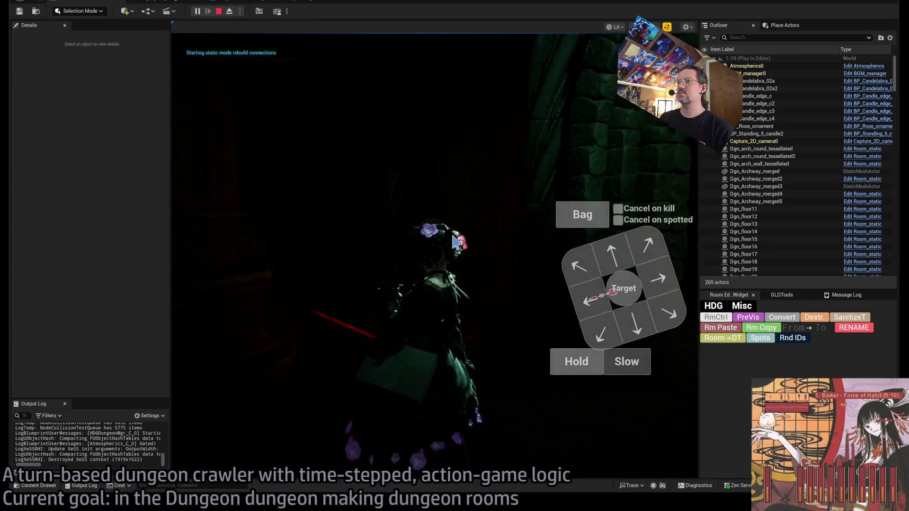
pyautogui.press('Escape')
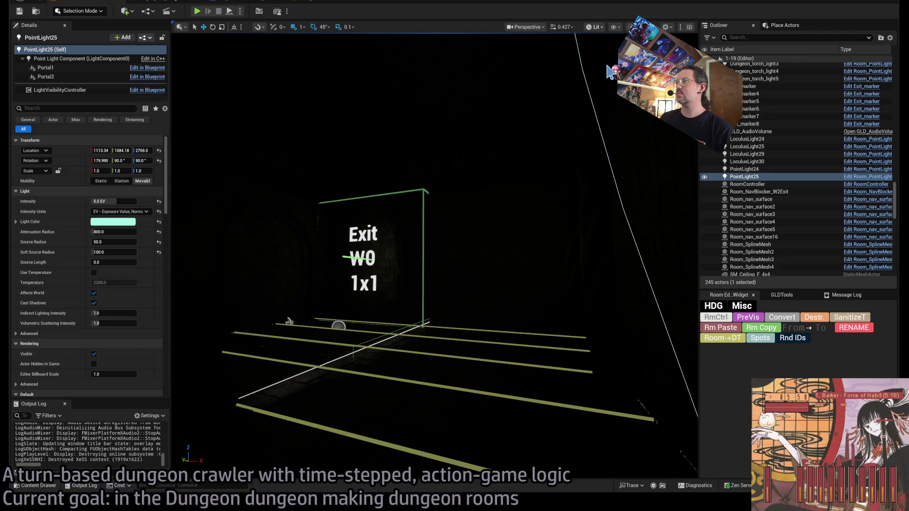
# In unlit view, select Dungeon_torch_light5 together with BP_Standing_5_candle2 by the Exit S2R marker.
pyautogui.hotkey('alt', '3')
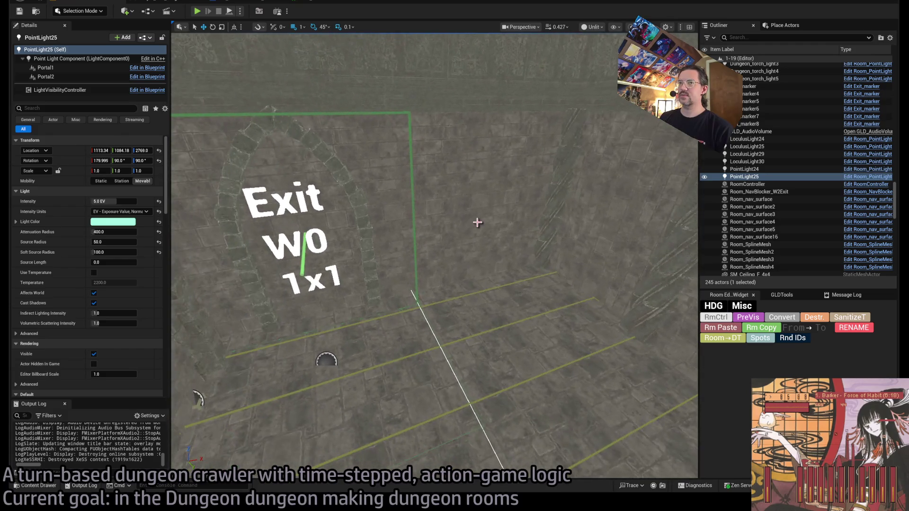
pyautogui.click(38, 486)
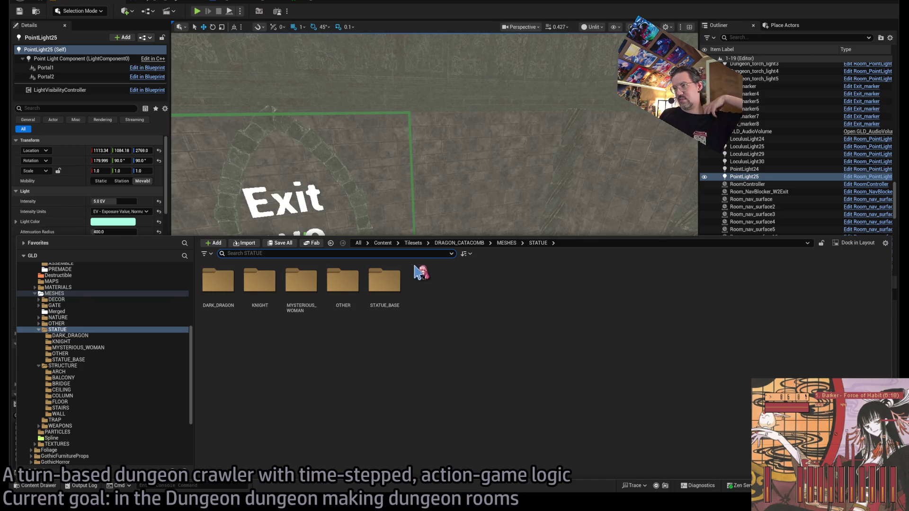
pyautogui.moveTo(478, 204); pyautogui.dragTo(478, 208)
pyautogui.scroll(-3, 435, 256)
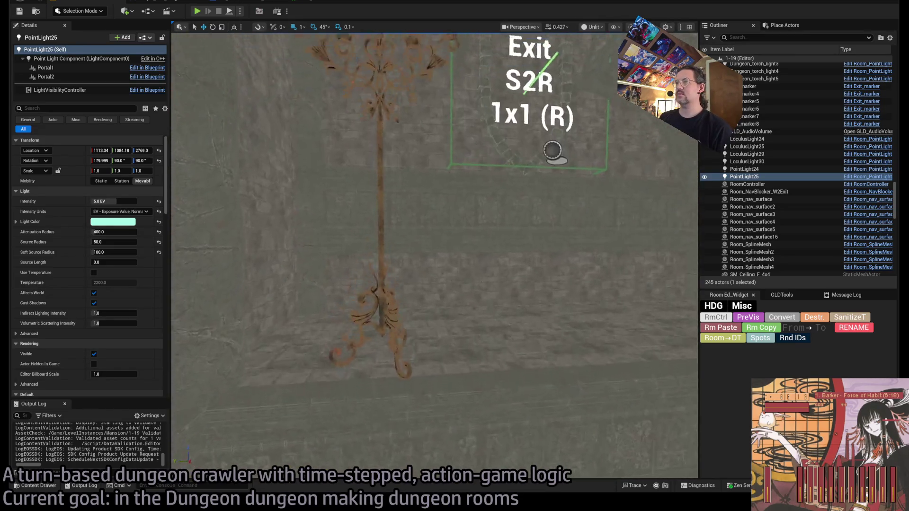
pyautogui.click(380, 121)
pyautogui.keyDown('ctrl'); pyautogui.click(394, 148); pyautogui.keyUp('ctrl')
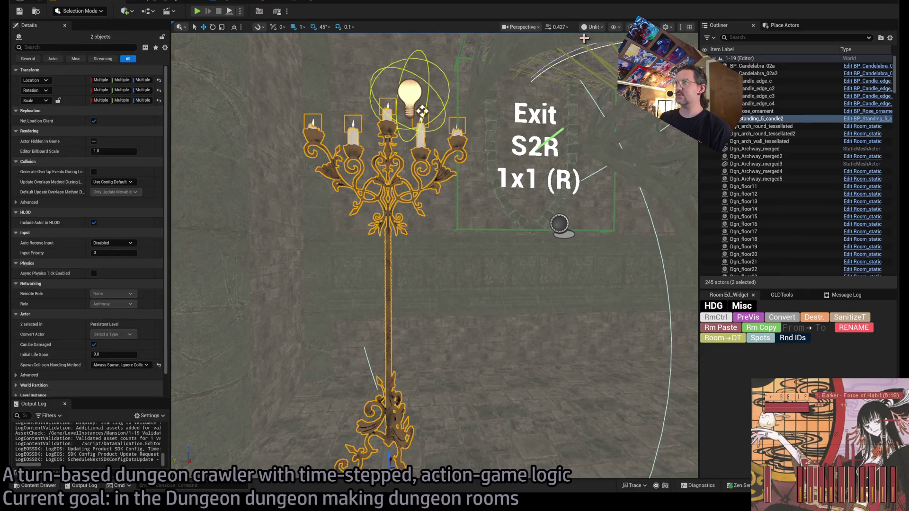
# Duplicate the standing candelabra and torch light and move the copy against the right wall.
pyautogui.hotkey('alt', '4')
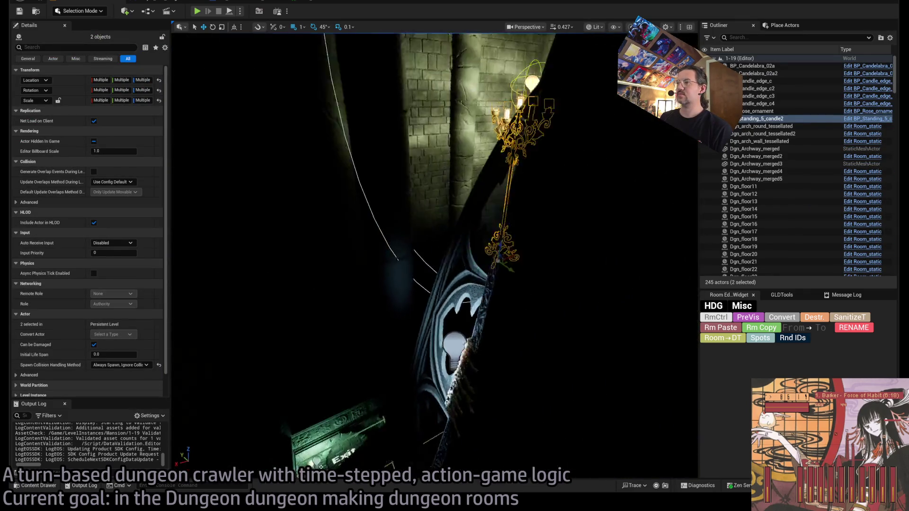
pyautogui.press('f')
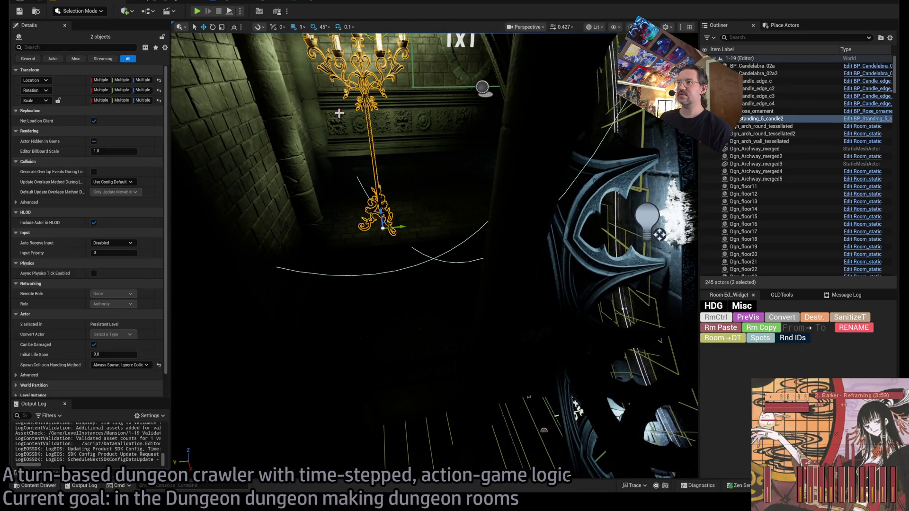
pyautogui.moveTo(395, 227); pyautogui.dragTo(504, 209)
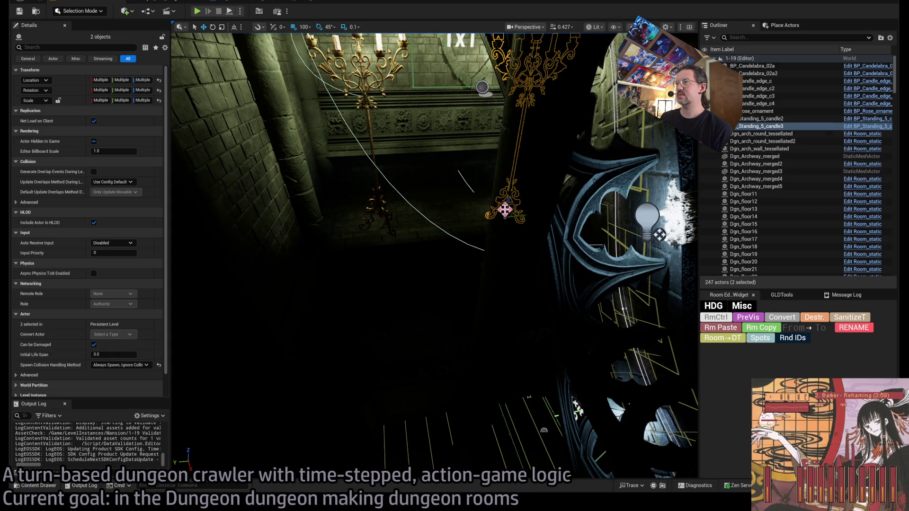
pyautogui.press('f')
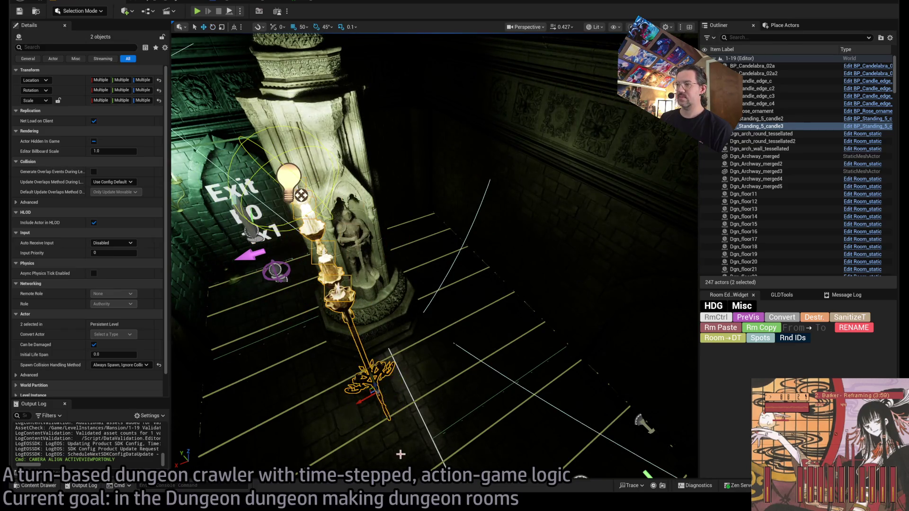
pyautogui.moveTo(364, 395)
pyautogui.mouseDown()
pyautogui.moveTo(466, 322)
pyautogui.moveTo(511, 312)
pyautogui.mouseUp()
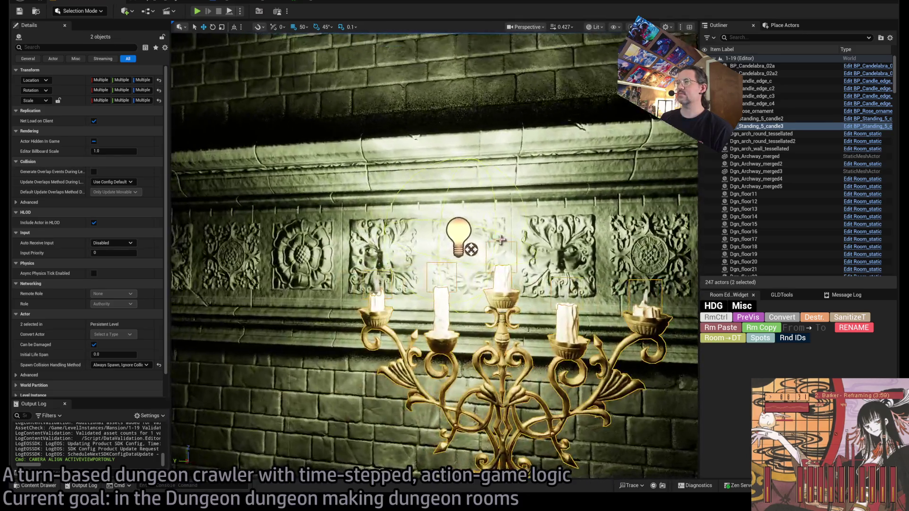
# With grid snap off, nudge the copied torch light and rotate it -45 degrees.
pyautogui.click(458, 236)
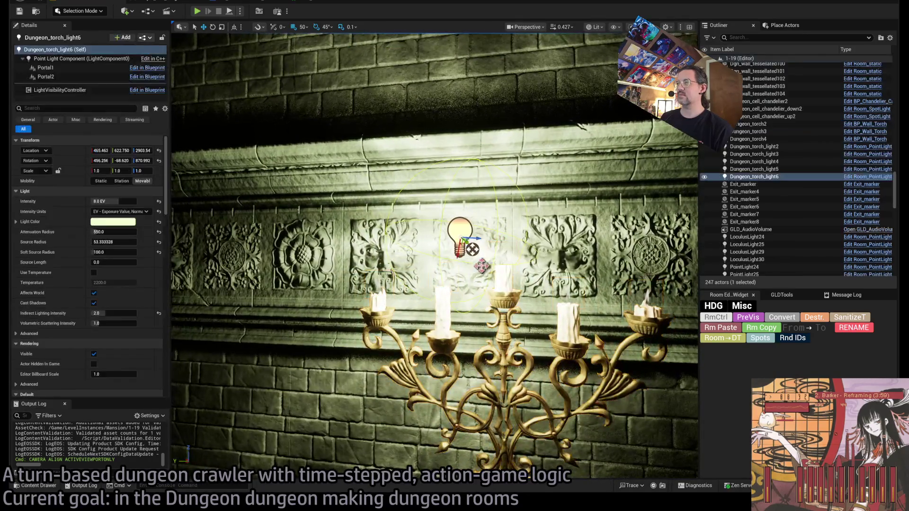
pyautogui.click(294, 28)
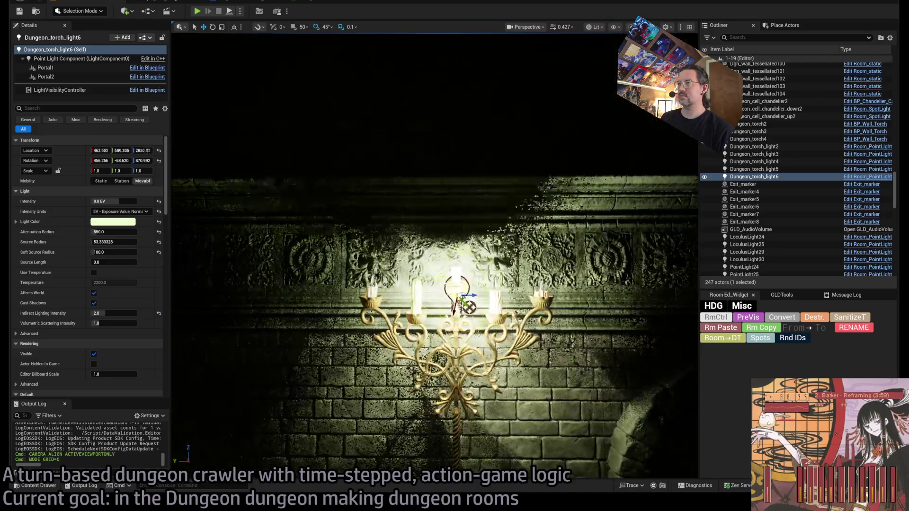
pyautogui.press('f')
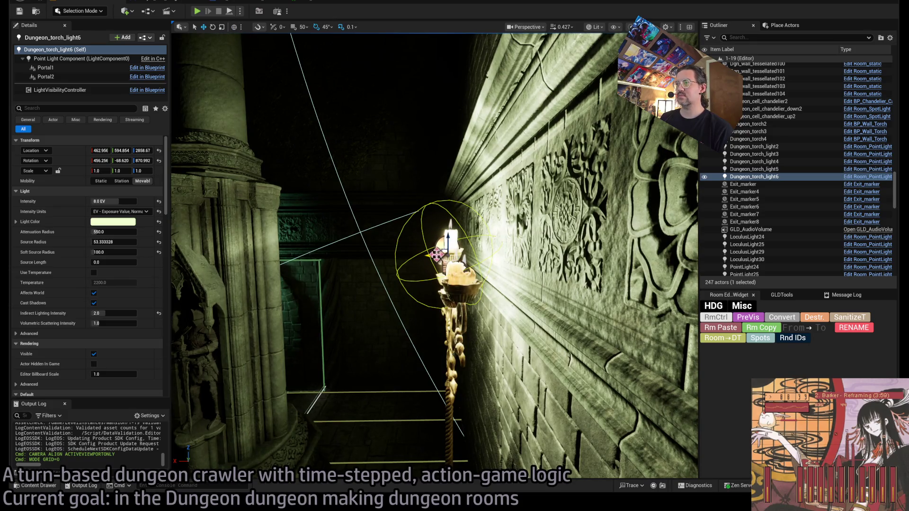
pyautogui.moveTo(437, 256)
pyautogui.mouseDown()
pyautogui.moveTo(407, 251)
pyautogui.moveTo(462, 244)
pyautogui.moveTo(465, 198)
pyautogui.moveTo(445, 234)
pyautogui.mouseUp()
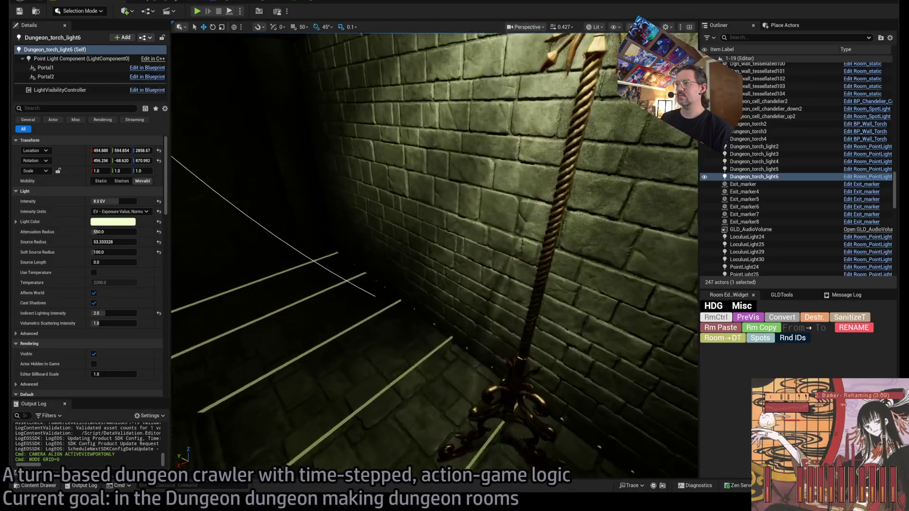
pyautogui.press('f')
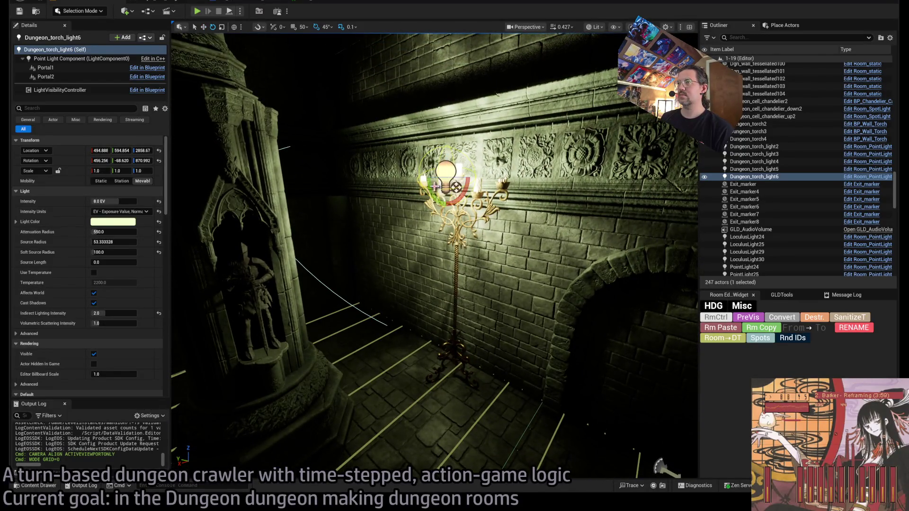
pyautogui.moveTo(420, 179)
pyautogui.mouseDown()
pyautogui.moveTo(428, 209)
pyautogui.moveTo(411, 193)
pyautogui.moveTo(420, 208)
pyautogui.moveTo(440, 189)
pyautogui.moveTo(402, 211)
pyautogui.moveTo(443, 204)
pyautogui.mouseUp()
pyautogui.click(316, 28)
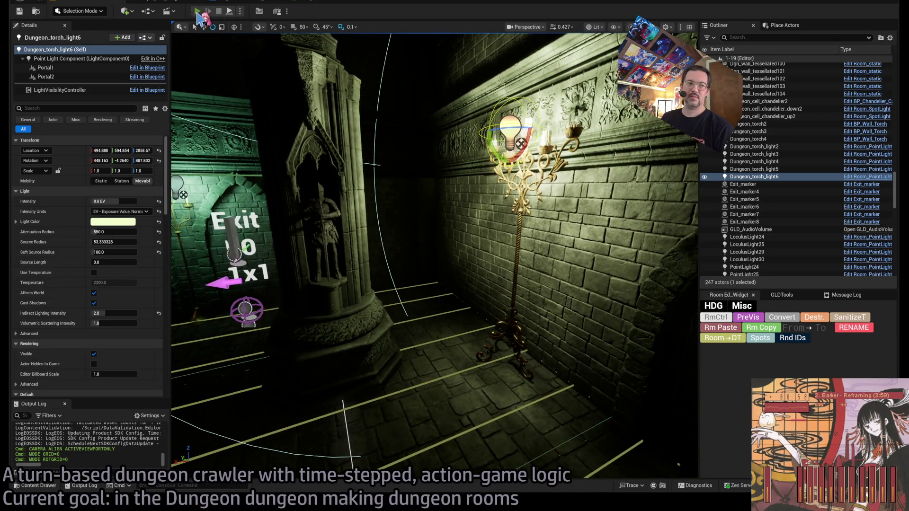
# Run a brief play test, then focus the view on Dungeon_torch_light6.
pyautogui.click(197, 12)
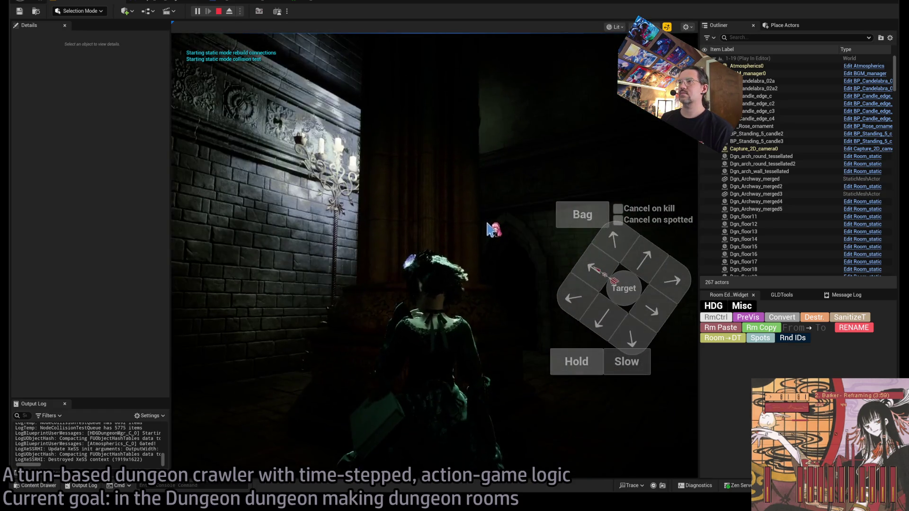
pyautogui.press('Escape')
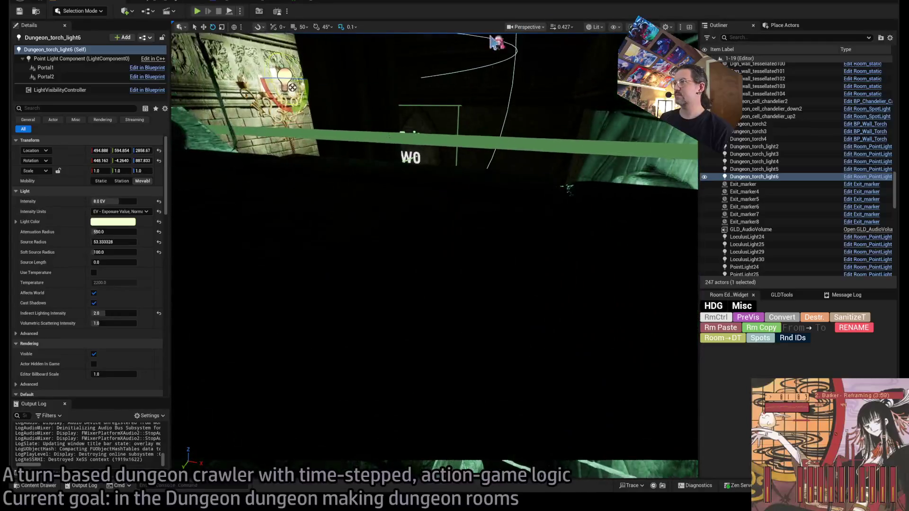
pyautogui.press('f')
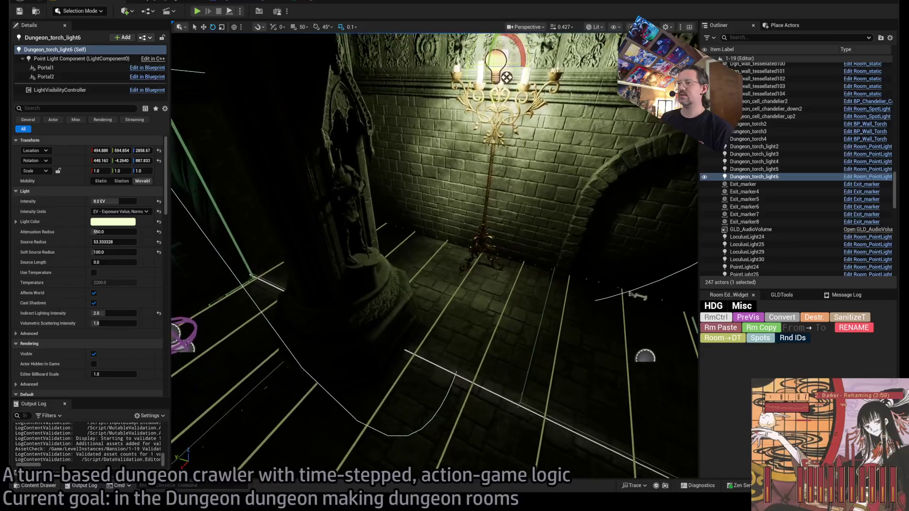
pyautogui.click(38, 485)
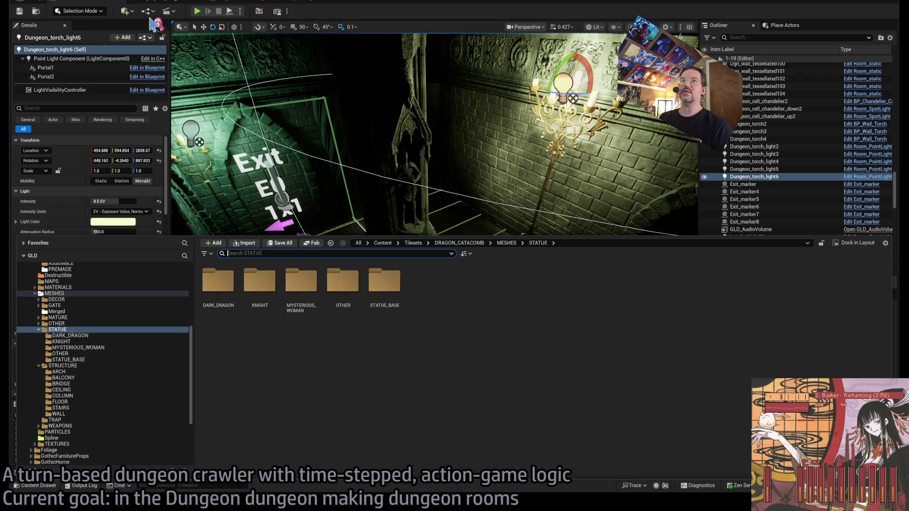
# In the Content Drawer, navigate to LevelInstances > Mansion > 1-19.
pyautogui.scroll(5, 109, 353)
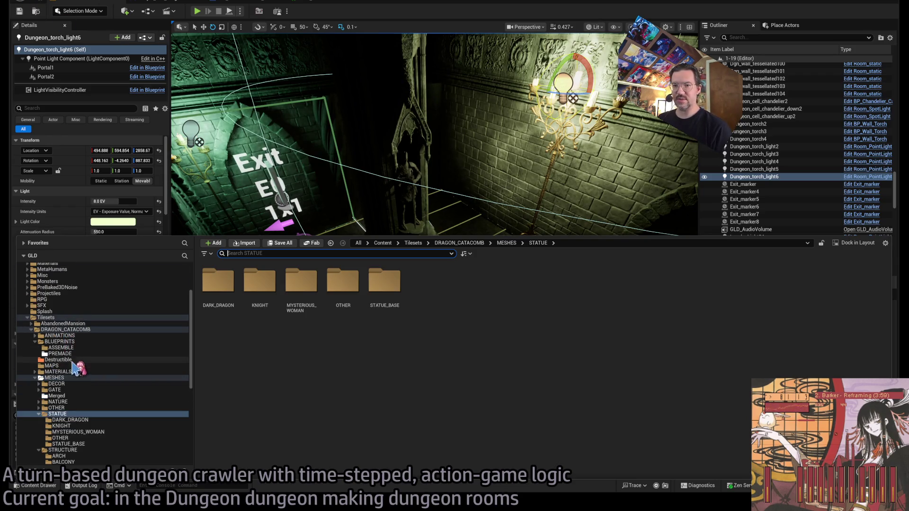
pyautogui.doubleClick(73, 318)
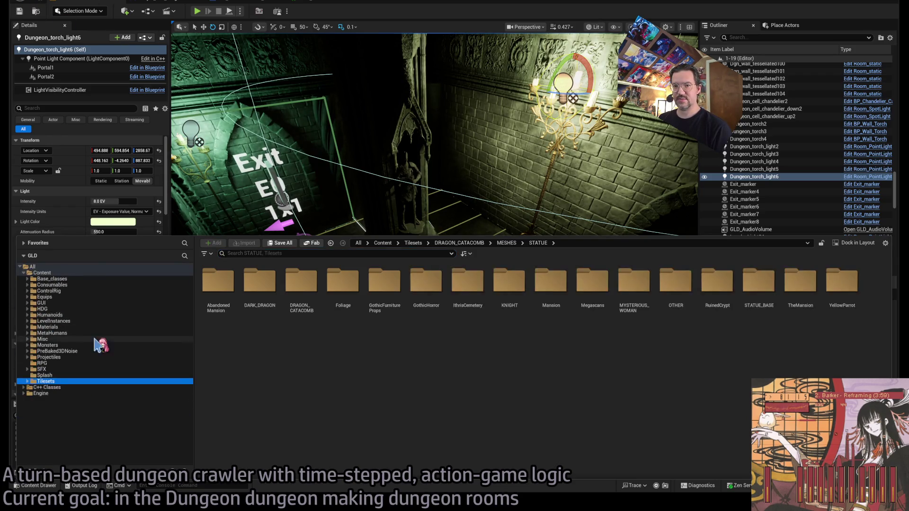
pyautogui.click(71, 332)
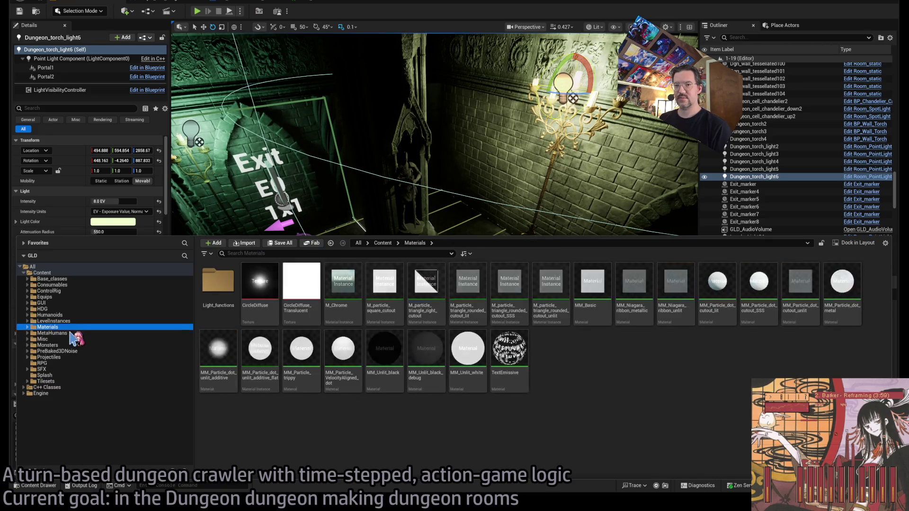
pyautogui.click(69, 321)
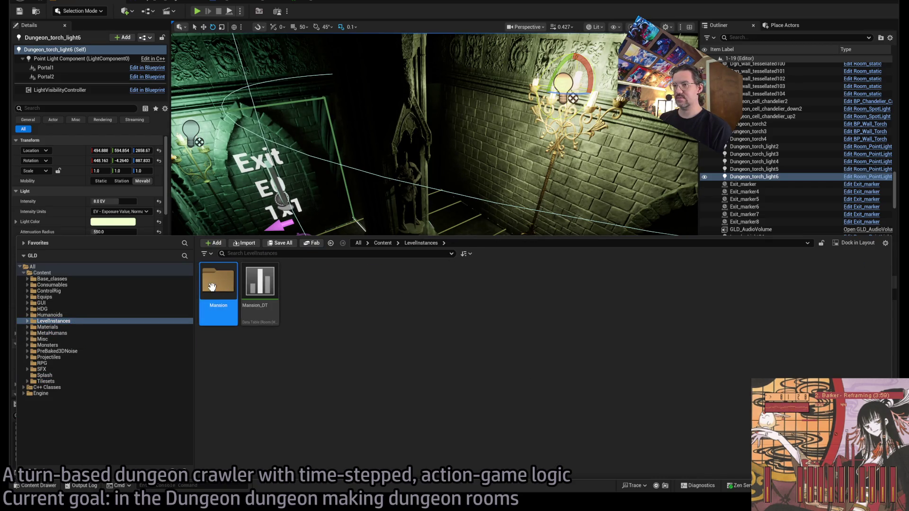
pyautogui.doubleClick(211, 287)
pyautogui.click(843, 285)
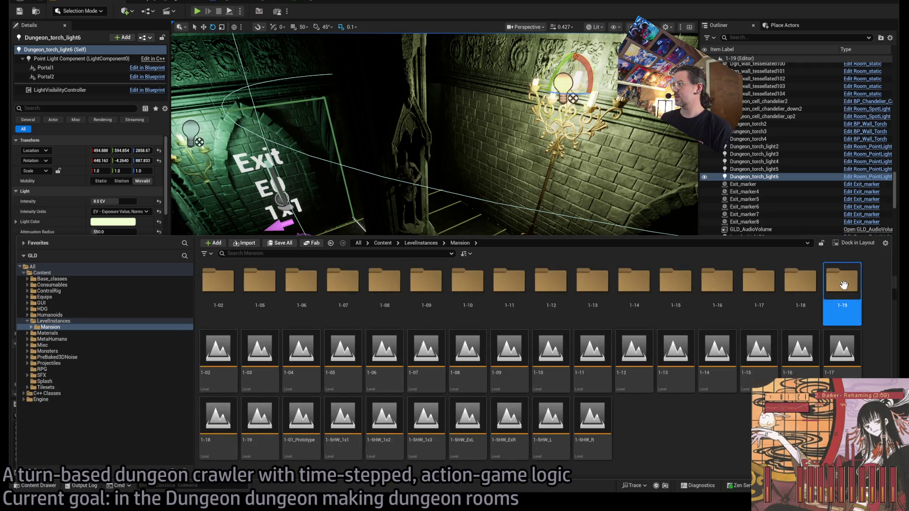
pyautogui.doubleClick(844, 284)
# Rename the material instance 1-18_PP3 to 1-19_PP3.
pyautogui.click(77, 417)
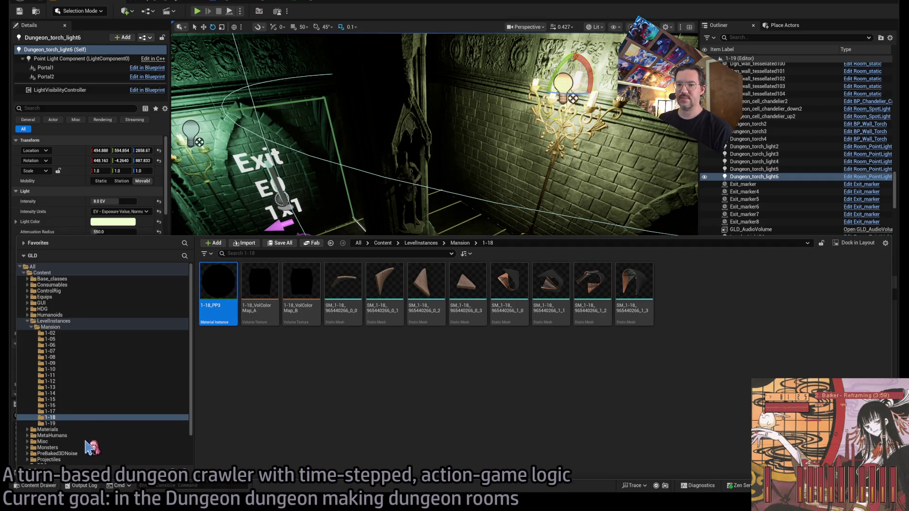
pyautogui.click(57, 423)
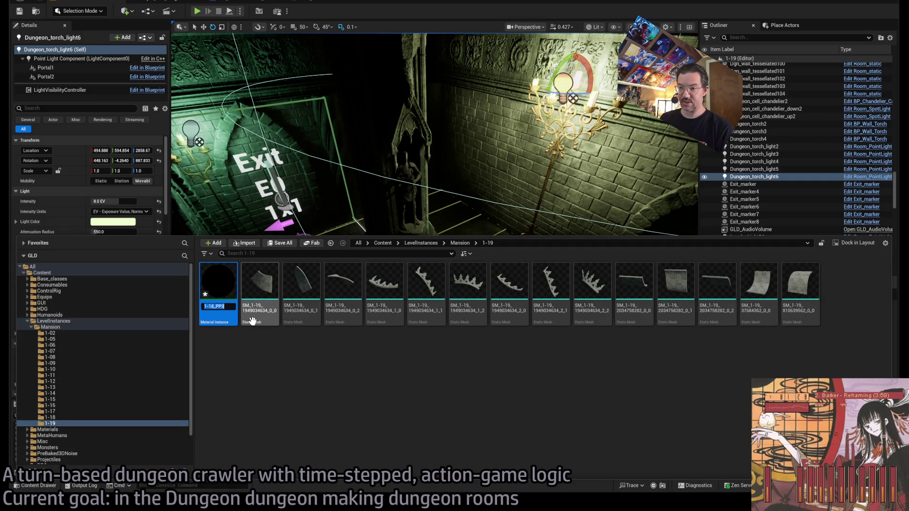
pyautogui.press('Delete')
pyautogui.write('9')
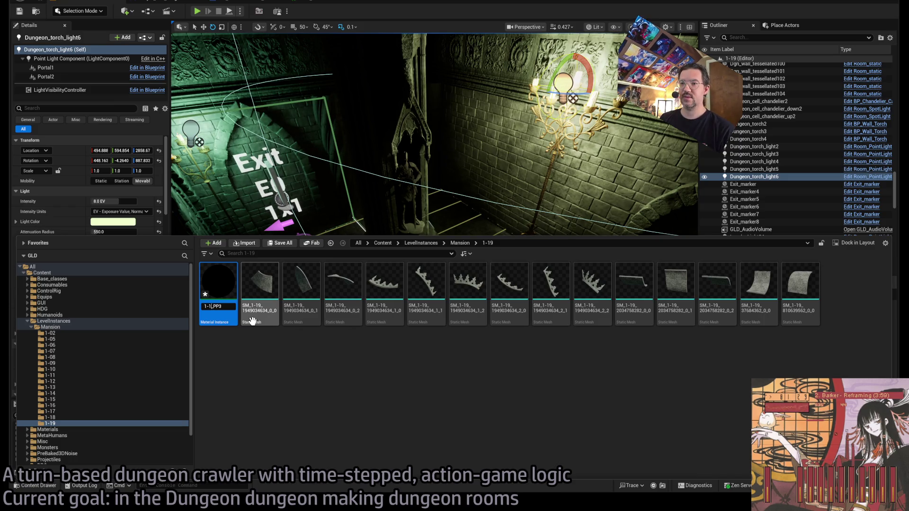
pyautogui.press('Return')
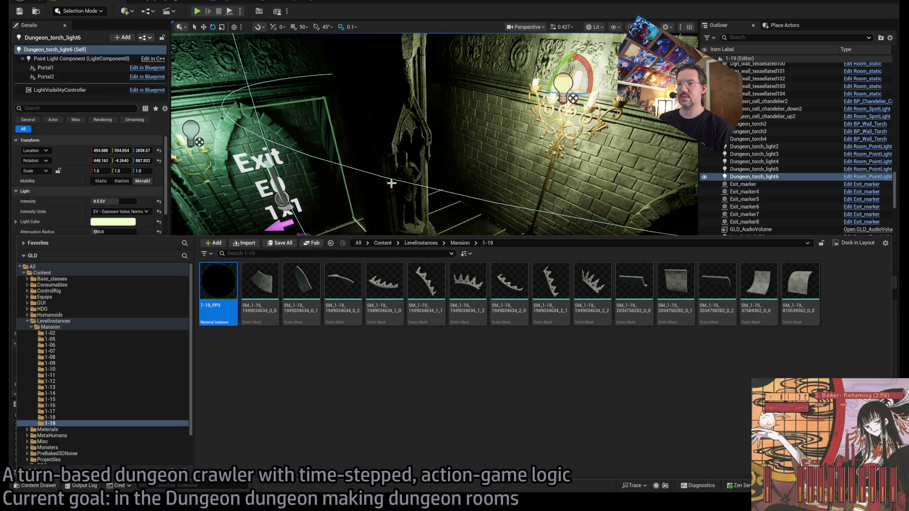
pyautogui.rightClick(392, 178)
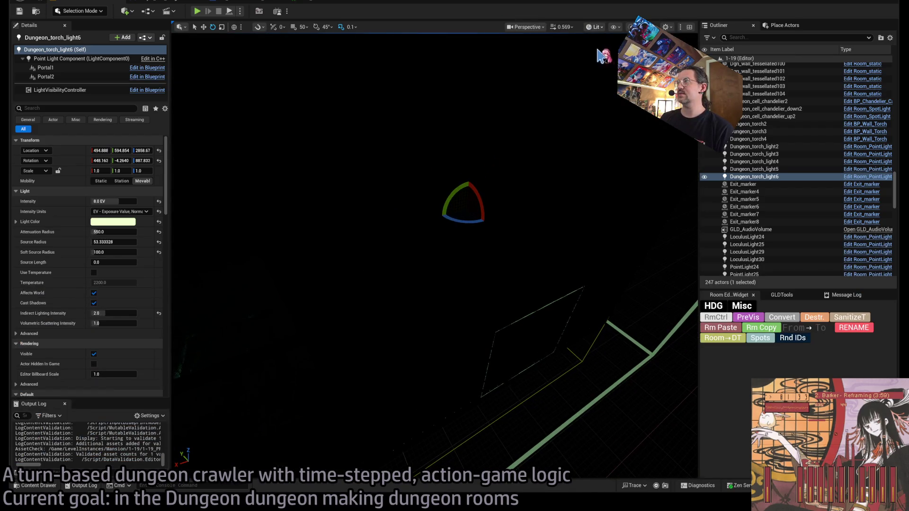
# In unlit view, select VolColorMap_Volume and confirm its Material is 1-19_PP3.
pyautogui.hotkey('alt', '3')
pyautogui.click(554, 180)
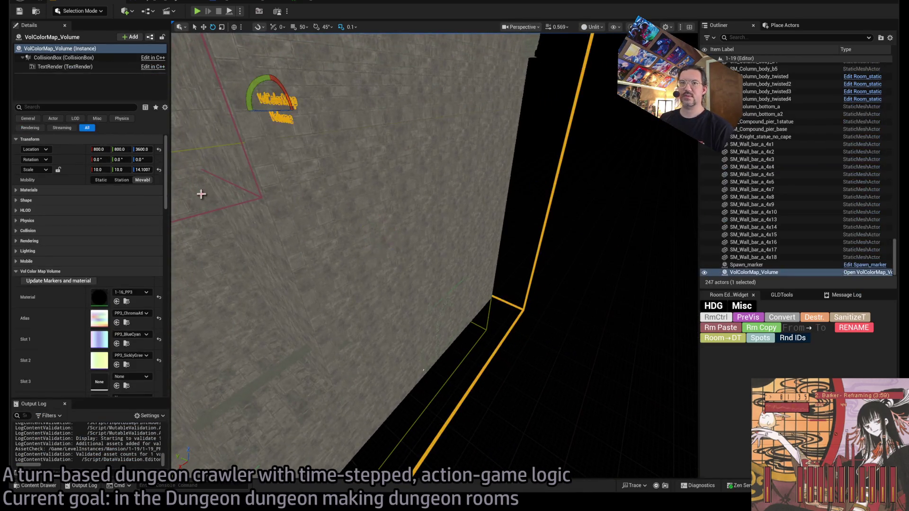
pyautogui.scroll(-5, 75, 348)
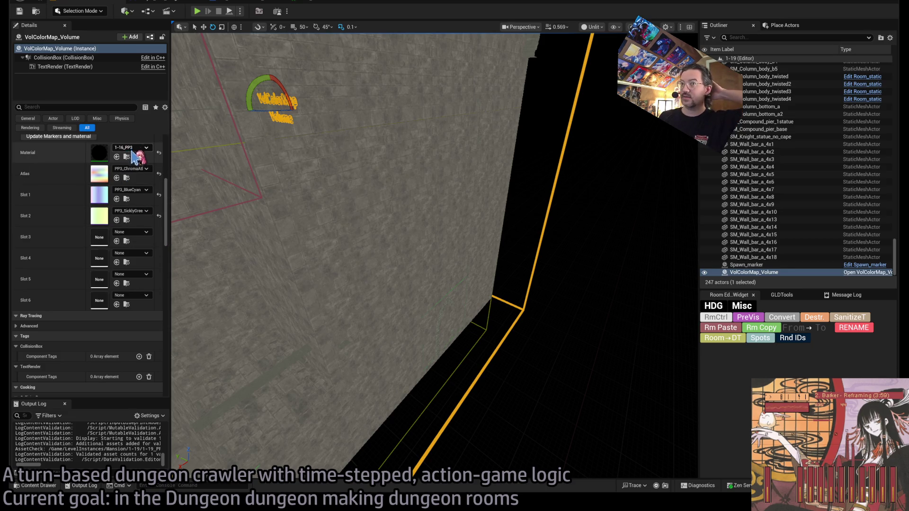
pyautogui.press('f')
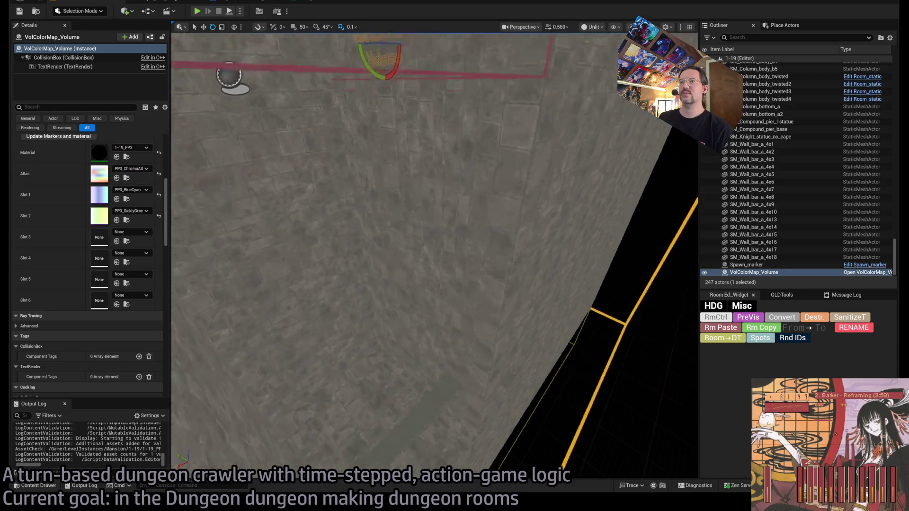
pyautogui.scroll(-6, 252, 196)
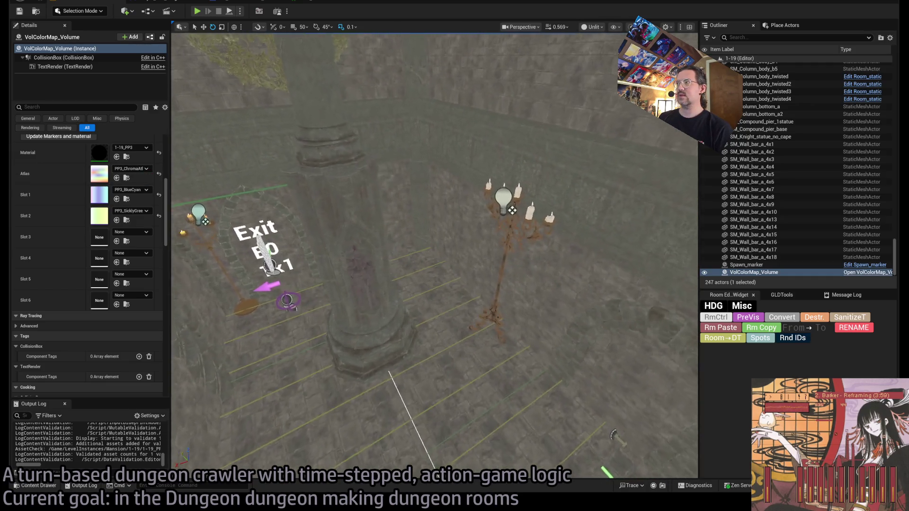
pyautogui.click(783, 25)
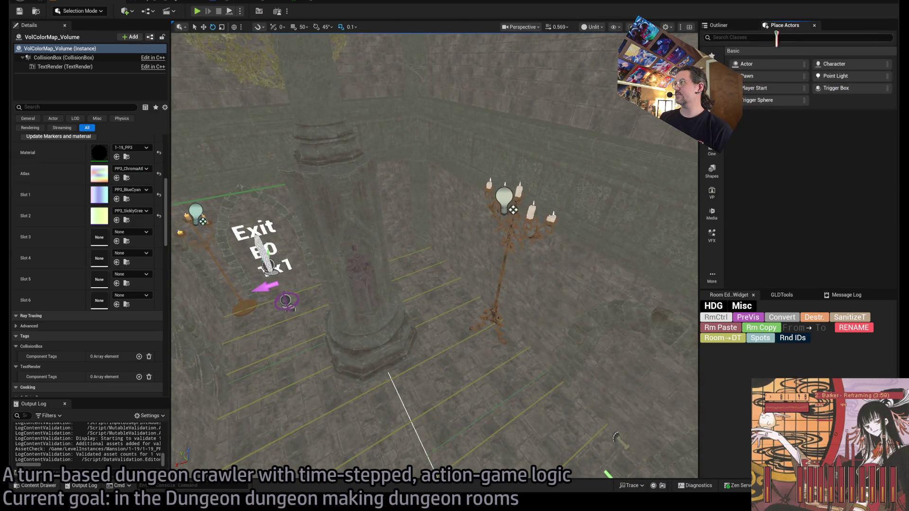
# With grid snap at 100 and rotation snap on, place a Vol Color Map Marker on the room floor.
pyautogui.click(718, 25)
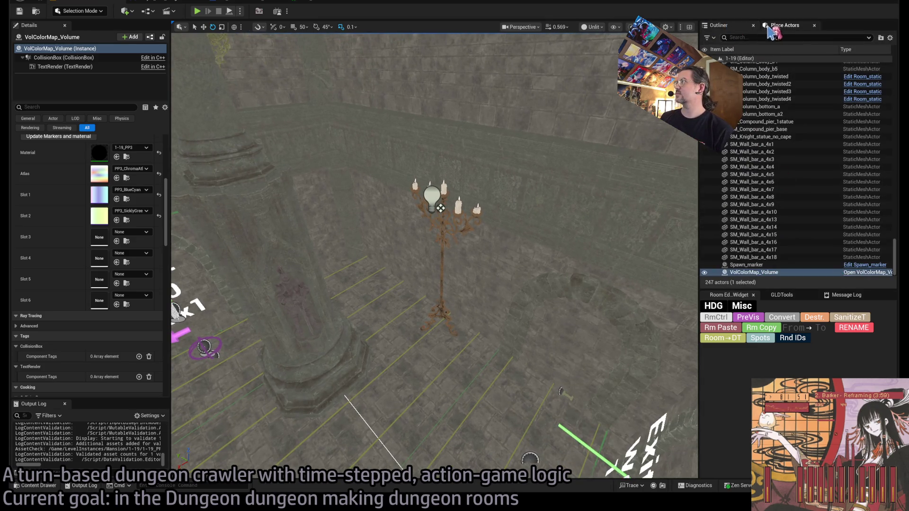
pyautogui.click(783, 25)
pyautogui.write('co')
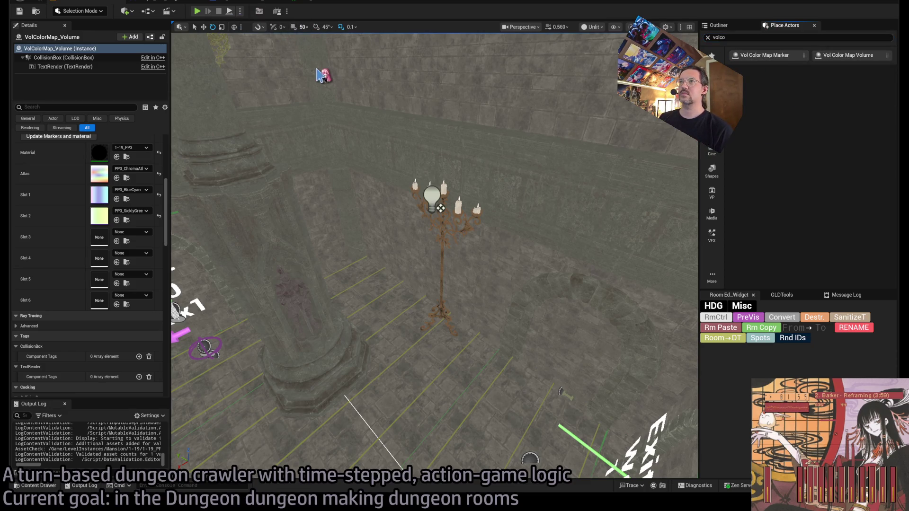
pyautogui.press(']')
pyautogui.click(318, 27)
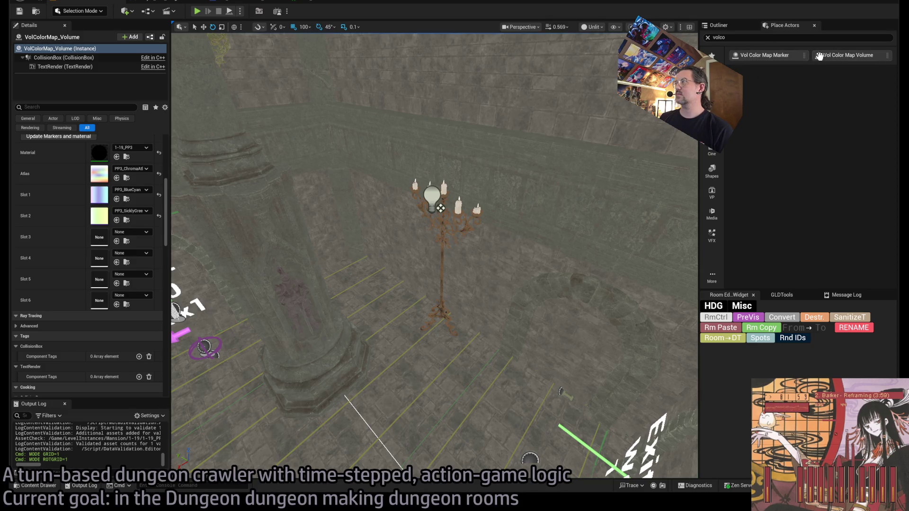
pyautogui.moveTo(764, 55)
pyautogui.mouseDown()
pyautogui.moveTo(379, 393)
pyautogui.moveTo(345, 388)
pyautogui.mouseUp()
# Frame the new marker, then select and frame the room's GLD_AudioVolume.
pyautogui.press('f')
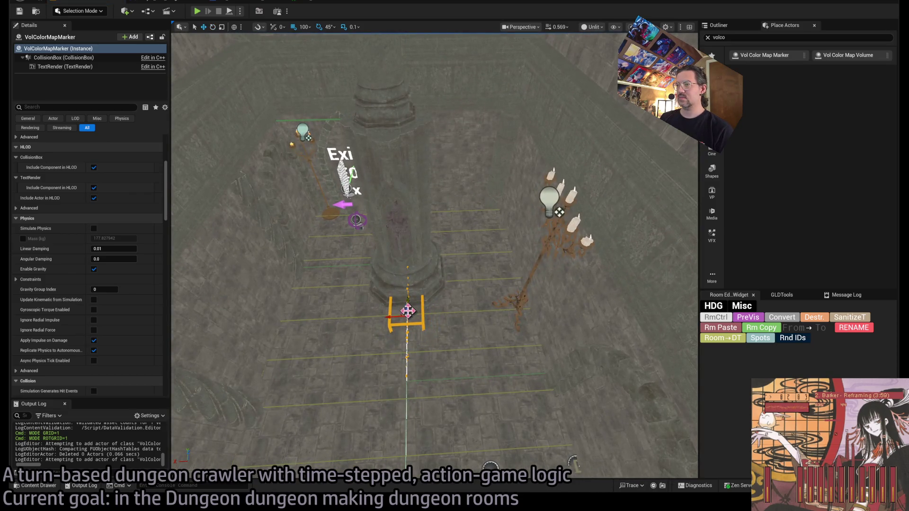
pyautogui.scroll(5, 402, 298)
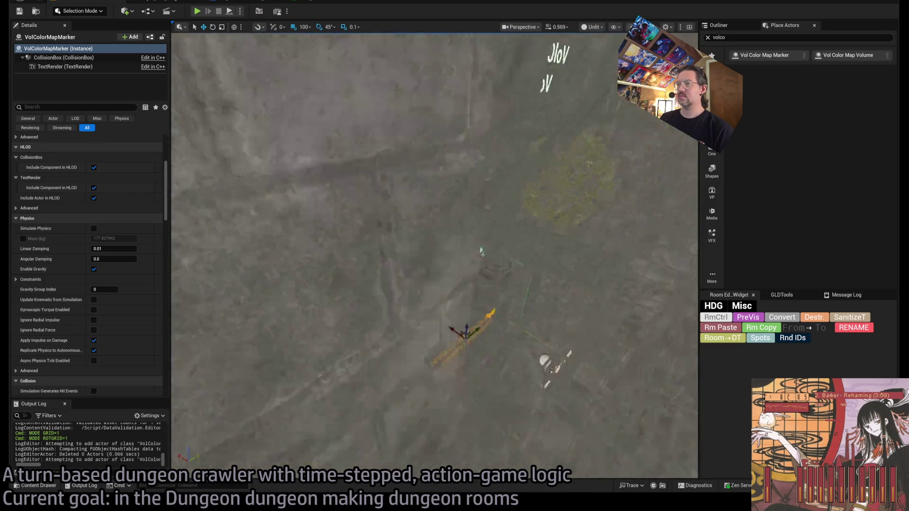
pyautogui.moveTo(305, 71)
pyautogui.mouseDown()
pyautogui.moveTo(394, 241)
pyautogui.moveTo(397, 194)
pyautogui.moveTo(405, 195)
pyautogui.moveTo(441, 280)
pyautogui.mouseUp()
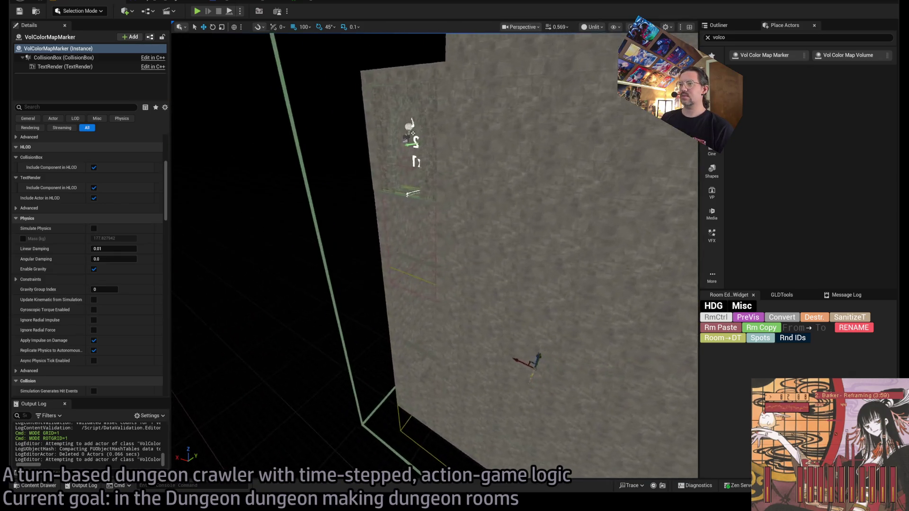
pyautogui.click(441, 280)
pyautogui.press('f')
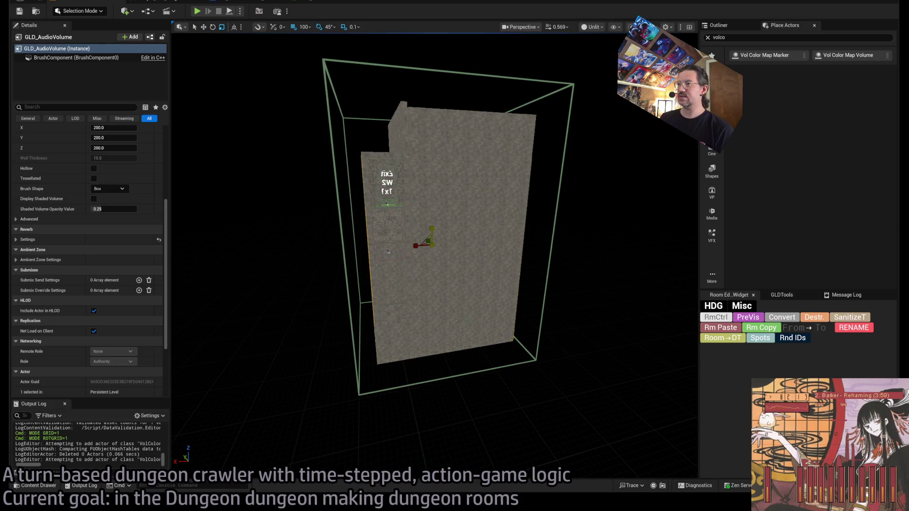
pyautogui.press('w')
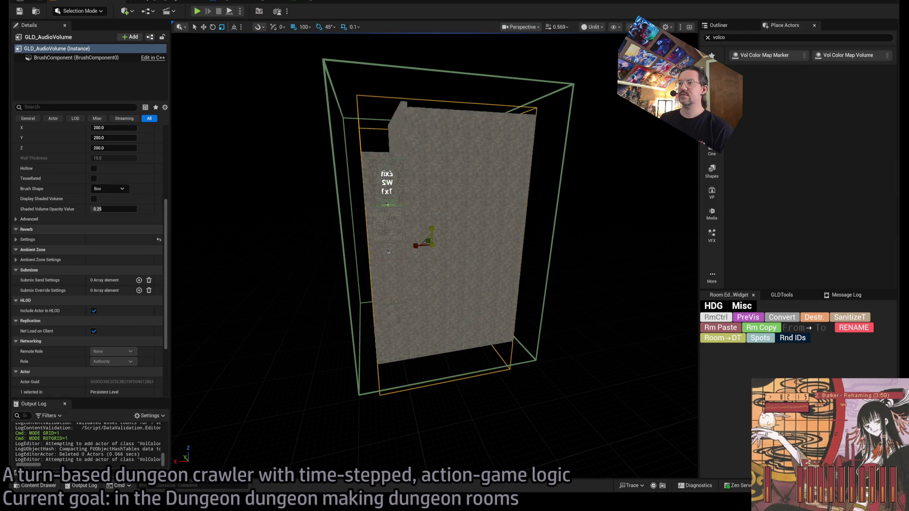
pyautogui.moveTo(431, 233); pyautogui.dragTo(431, 217)
pyautogui.scroll(5, 91, 334)
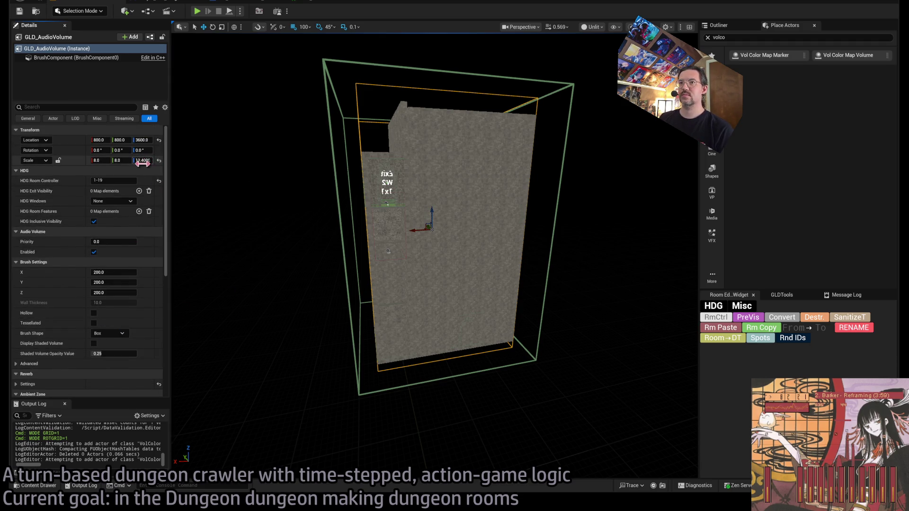
pyautogui.click(142, 161)
pyautogui.write('13')
pyautogui.press('Return')
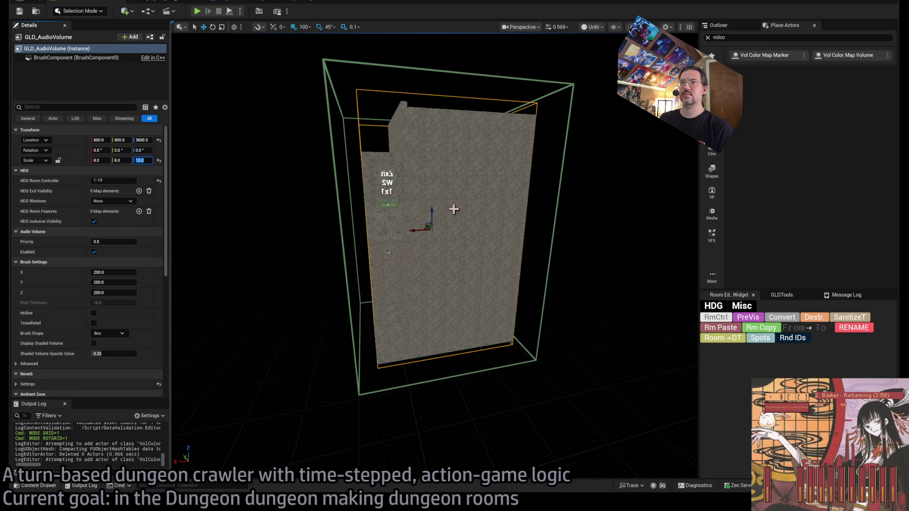
pyautogui.click(431, 215)
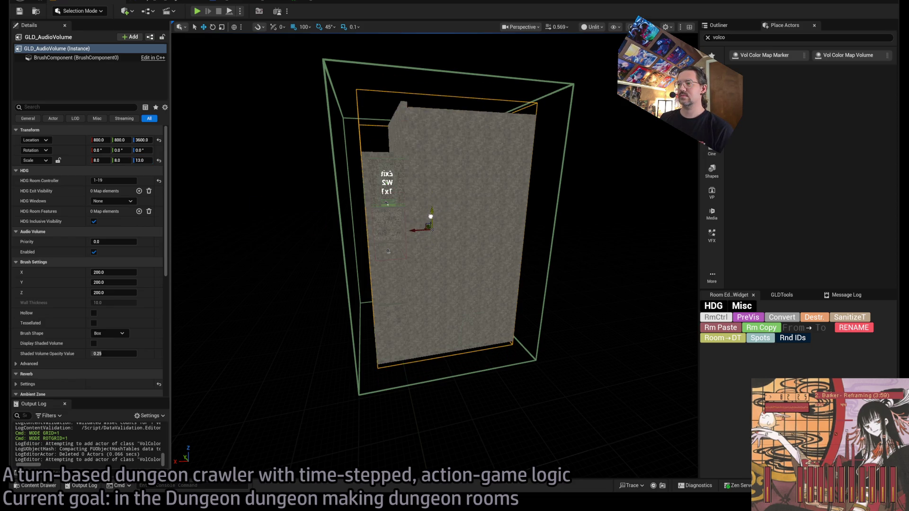
pyautogui.write('14')
pyautogui.press('Return')
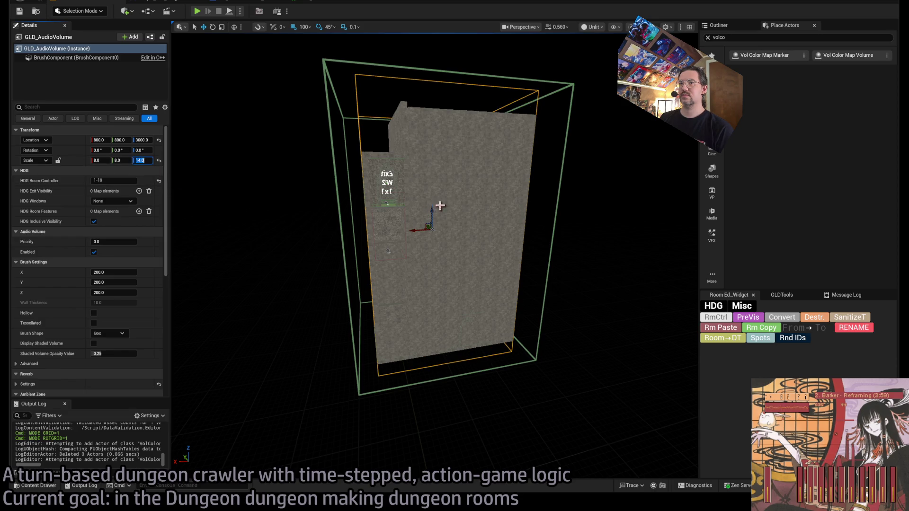
pyautogui.press('Return')
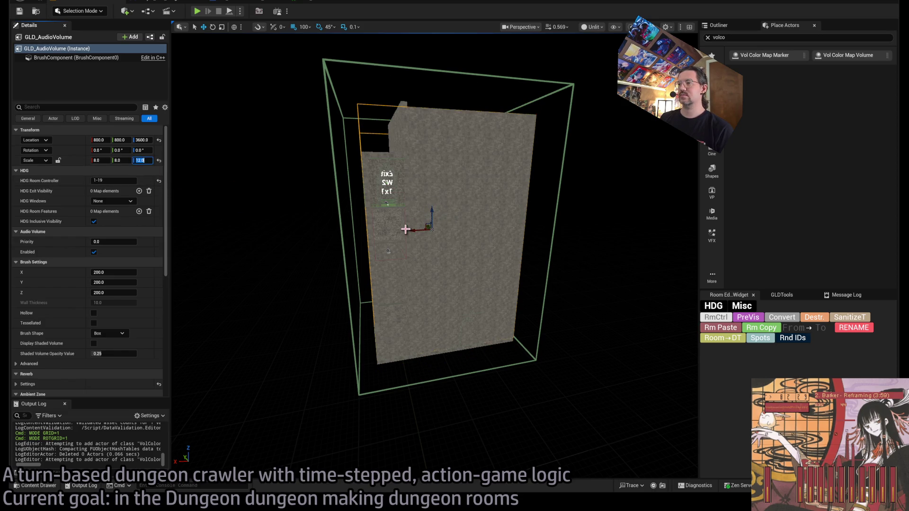
pyautogui.write('13')
pyautogui.press('Return')
pyautogui.scroll(3, 432, 219)
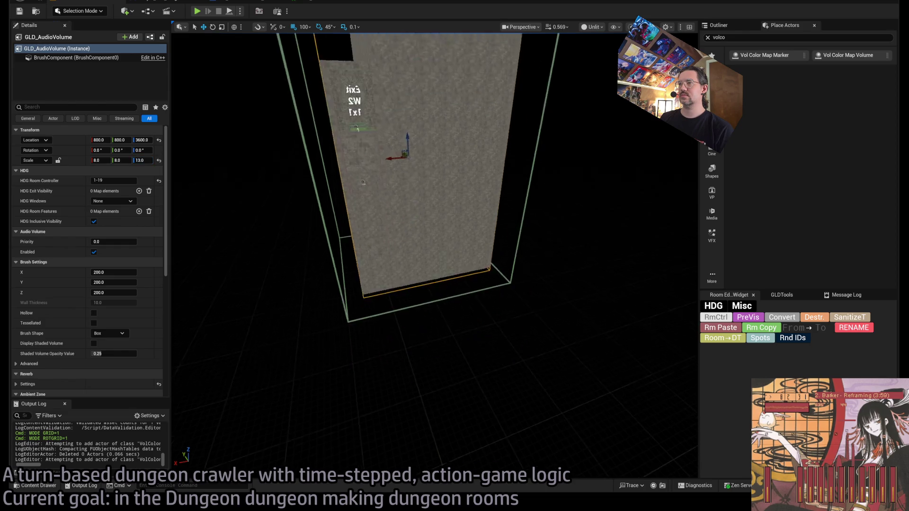
pyautogui.scroll(-3, 432, 219)
pyautogui.scroll(5, 432, 219)
pyautogui.scroll(10, 318, 112)
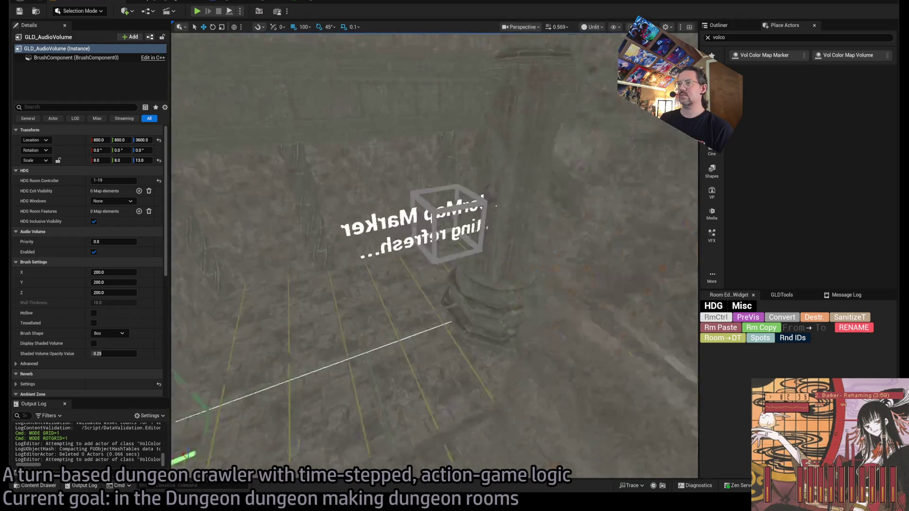
# Move the color map marker to 800, 800 and lower it to Z 3200.
pyautogui.click(497, 203)
pyautogui.scroll(-10, 434, 256)
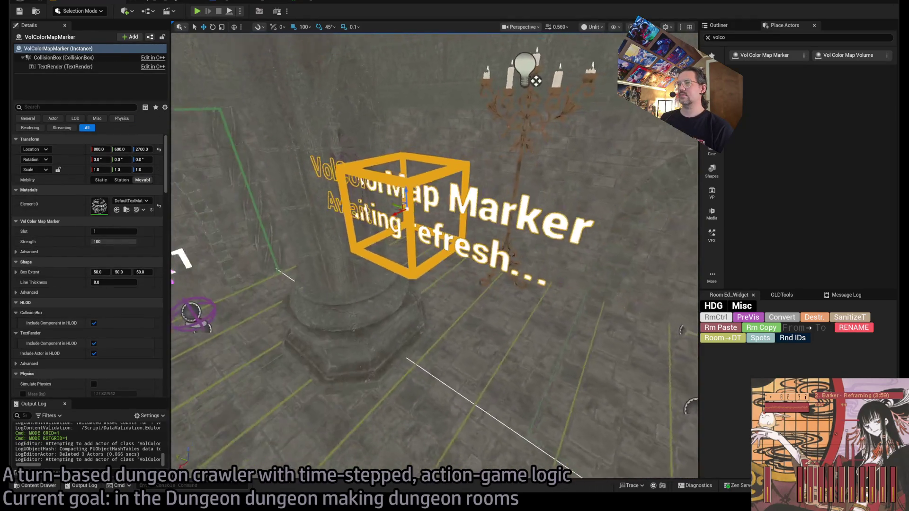
pyautogui.press('f')
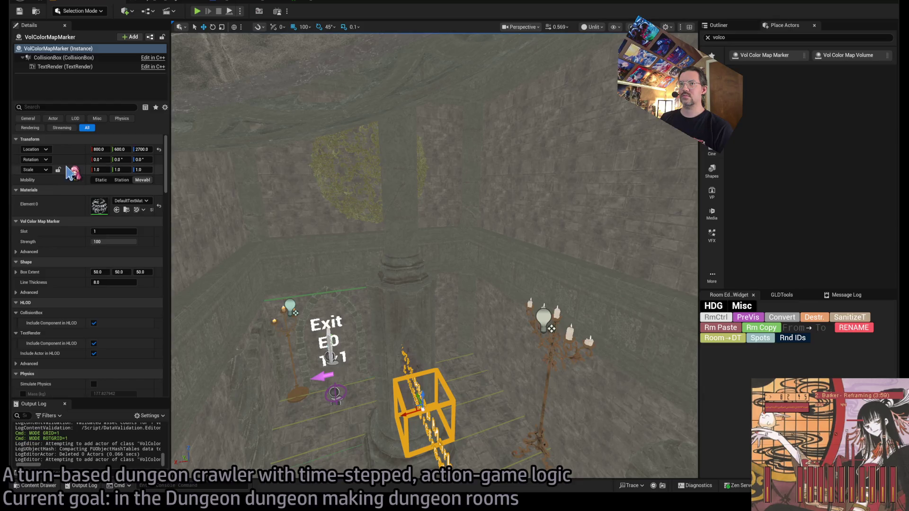
pyautogui.moveTo(421, 405); pyautogui.dragTo(445, 209)
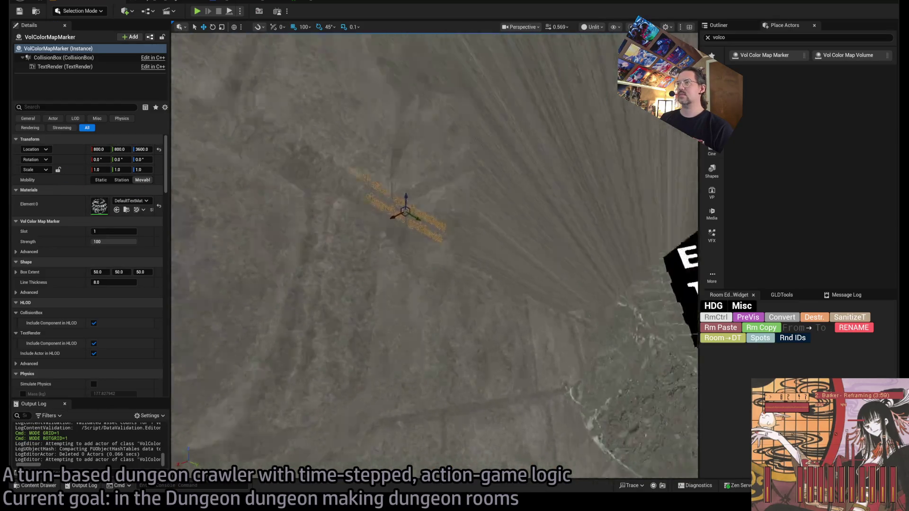
pyautogui.scroll(2, 431, 189)
pyautogui.moveTo(464, 187); pyautogui.dragTo(418, 172)
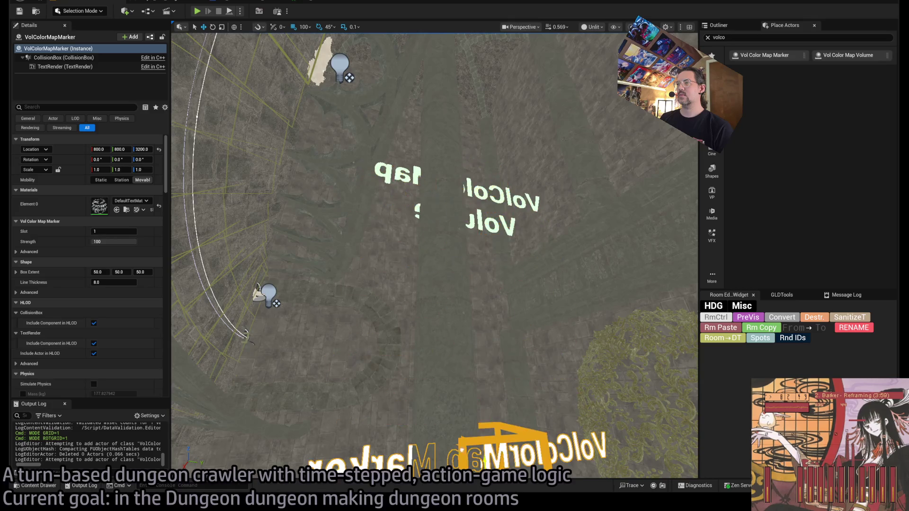
# Preview the room layout outline, select the audio volume, and browse to the LevelInstances folder.
pyautogui.moveTo(434, 256); pyautogui.dragTo(407, 288)
pyautogui.moveTo(339, 279); pyautogui.dragTo(341, 303)
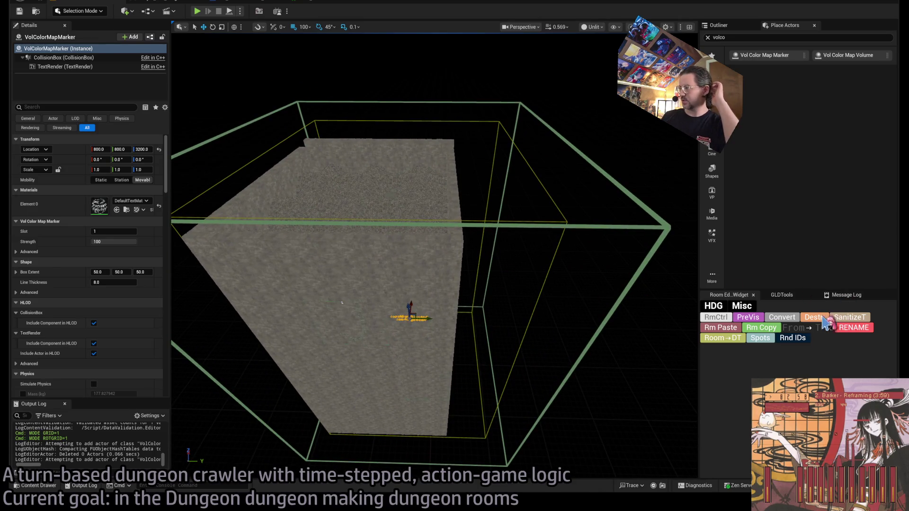
pyautogui.click(752, 319)
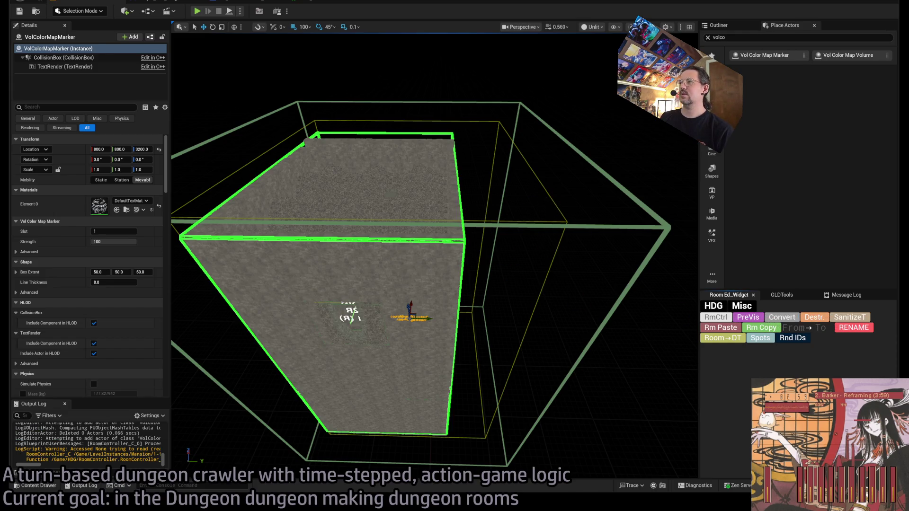
pyautogui.click(411, 284)
pyautogui.moveTo(412, 284); pyautogui.dragTo(419, 298)
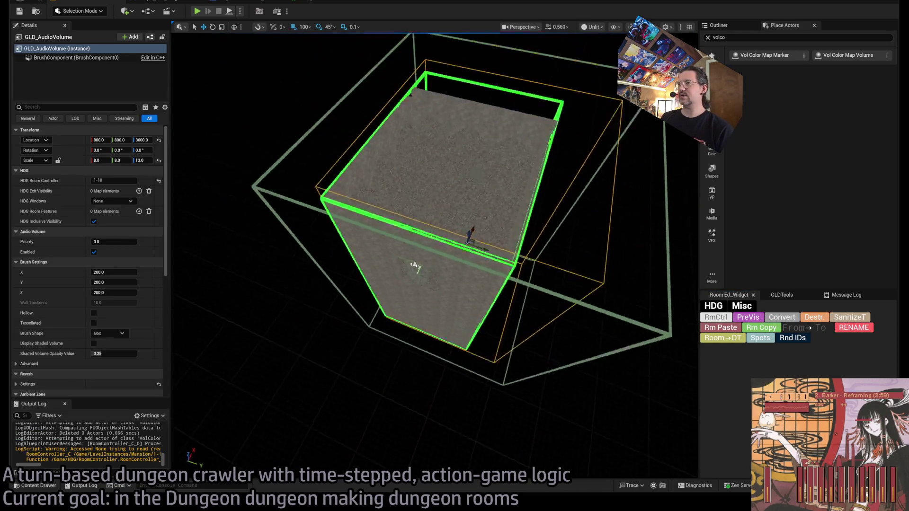
pyautogui.moveTo(415, 267)
pyautogui.mouseDown()
pyautogui.moveTo(459, 263)
pyautogui.moveTo(446, 242)
pyautogui.mouseUp()
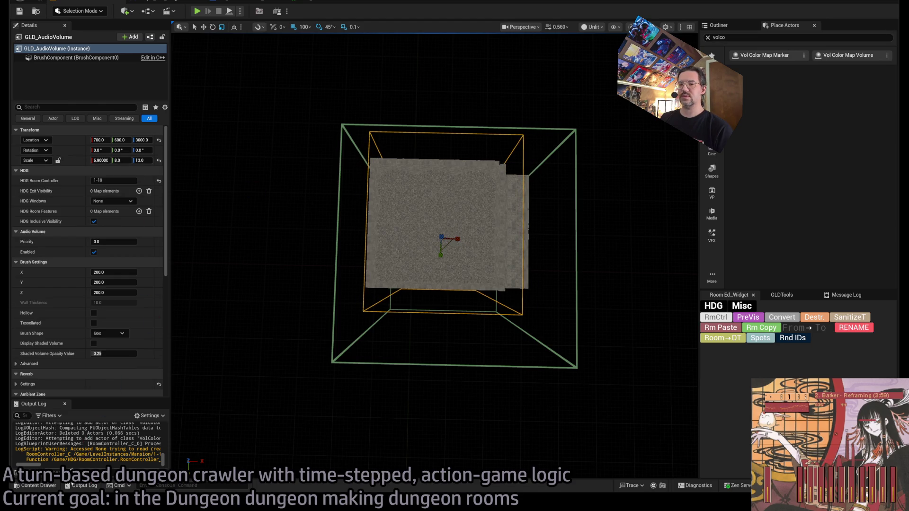
pyautogui.click(36, 486)
pyautogui.click(85, 321)
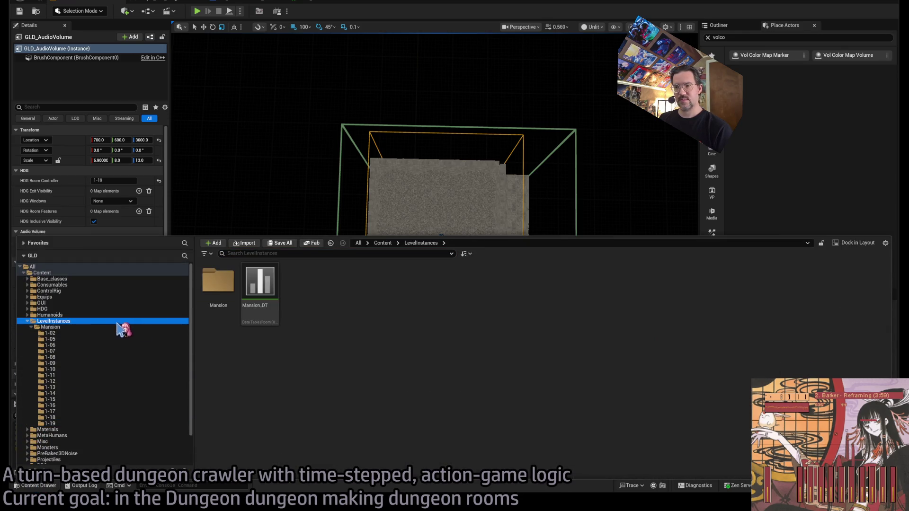
# Inspect row 19 VJunction in the Mansion_DT data table, then return to the level editor.
pyautogui.doubleClick(261, 286)
pyautogui.click(99, 184)
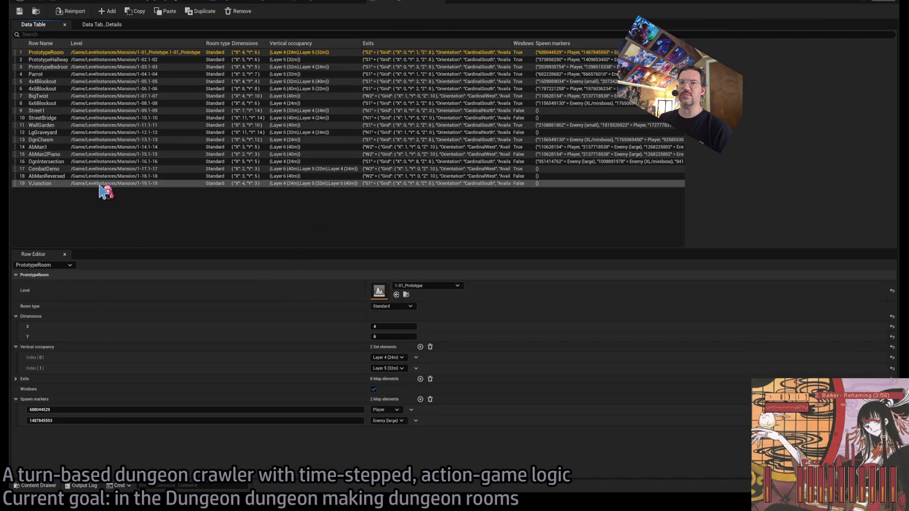
pyautogui.click(416, 2)
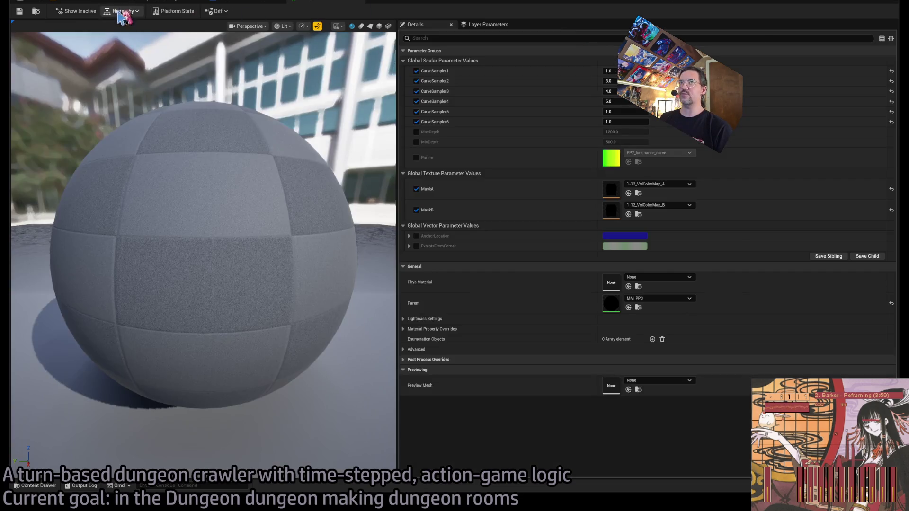
pyautogui.click(122, 2)
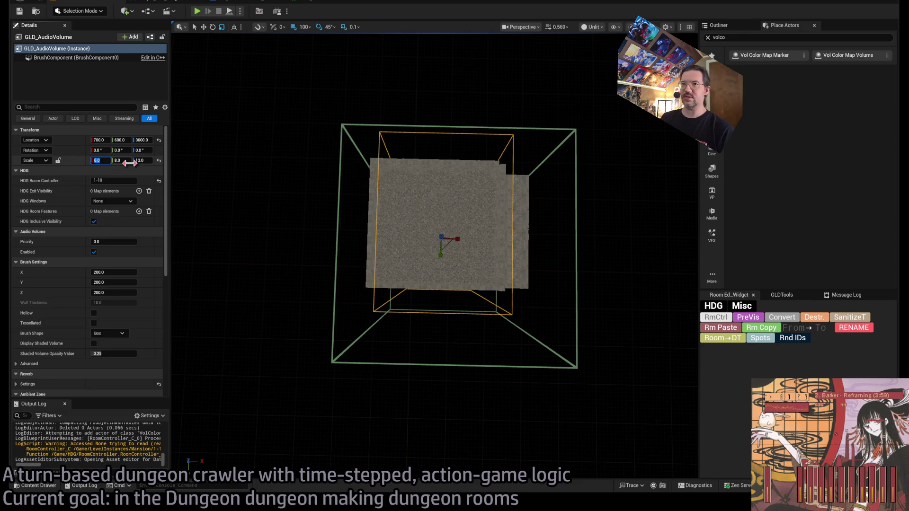
# Resize the audio volume to X scale 8 and Y scale 6.
pyautogui.moveTo(417, 308)
pyautogui.mouseDown()
pyautogui.moveTo(359, 232)
pyautogui.moveTo(390, 217)
pyautogui.mouseUp()
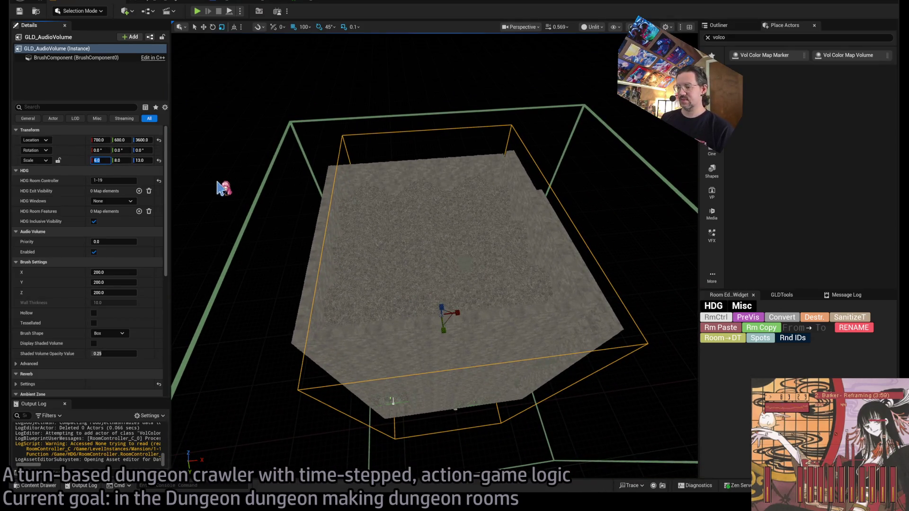
pyautogui.write('8')
pyautogui.press('Return')
pyautogui.write('6')
pyautogui.press('Return')
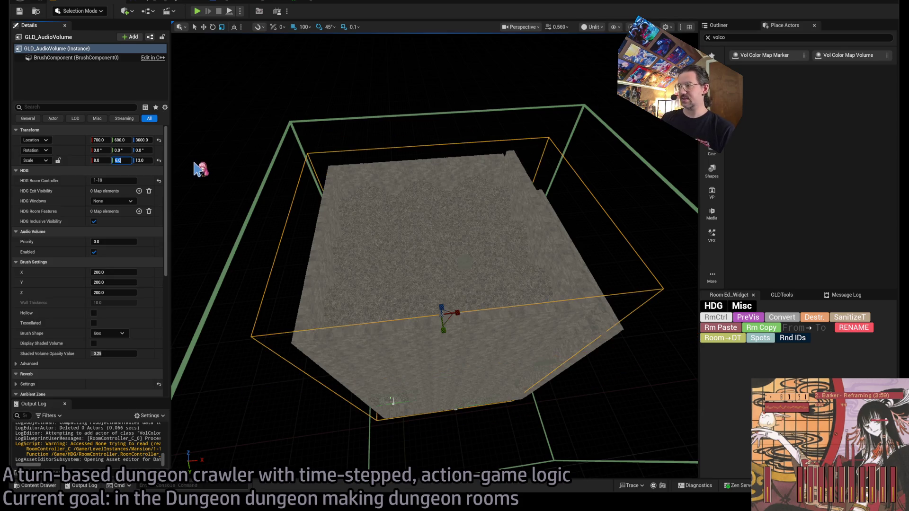
# Frame the resized audio volume from above and select the color-map volume box.
pyautogui.moveTo(200, 169); pyautogui.dragTo(212, 161)
pyautogui.moveTo(490, 273)
pyautogui.mouseDown()
pyautogui.moveTo(475, 267)
pyautogui.moveTo(497, 281)
pyautogui.moveTo(506, 267)
pyautogui.mouseUp()
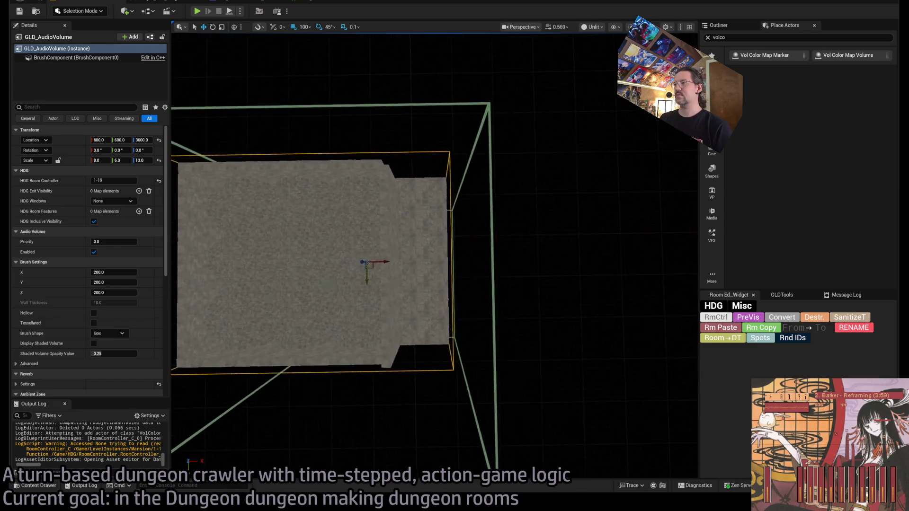
pyautogui.press('f')
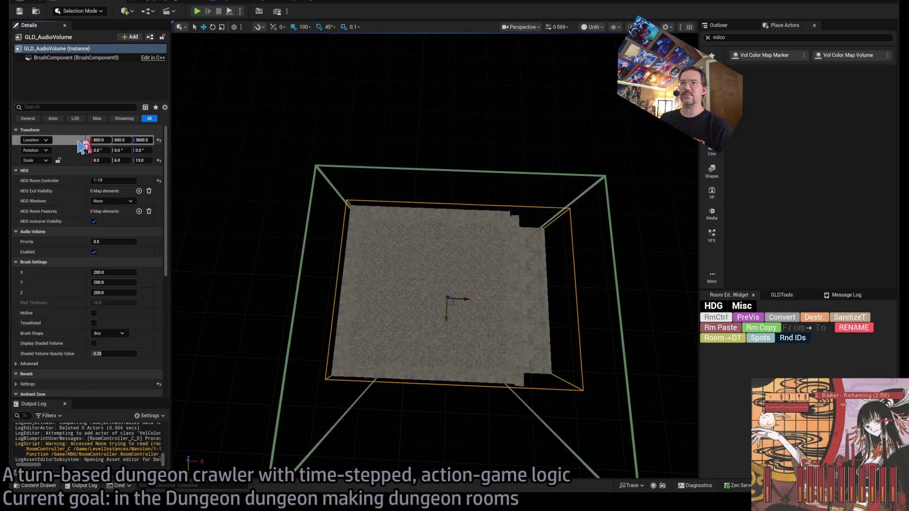
pyautogui.click(342, 170)
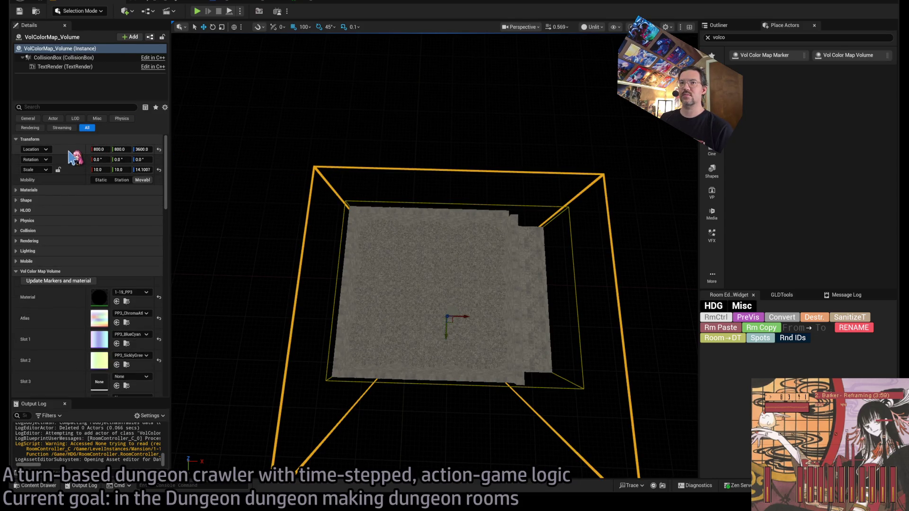
# Set the color-map volume to Y 600 with Y scale 8, then select the color map marker.
pyautogui.moveTo(379, 322); pyautogui.dragTo(381, 324)
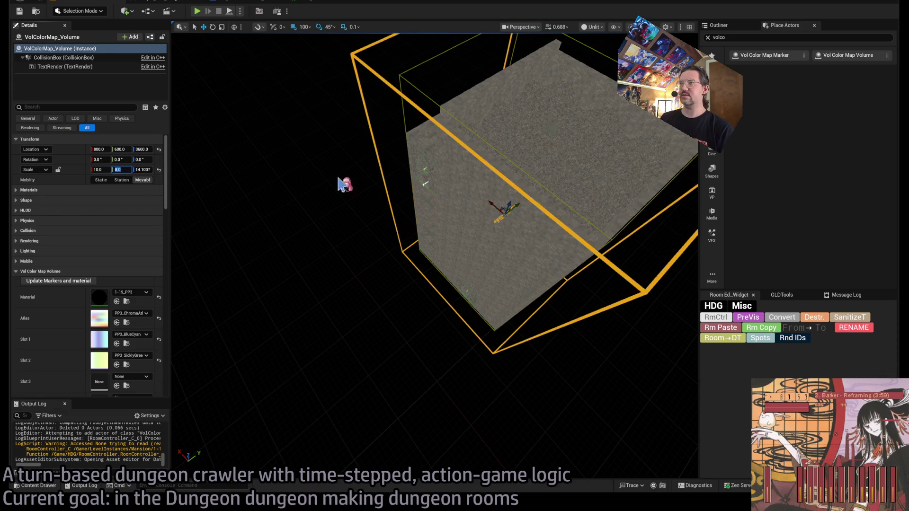
pyautogui.moveTo(338, 184); pyautogui.dragTo(338, 184)
pyautogui.click(465, 247)
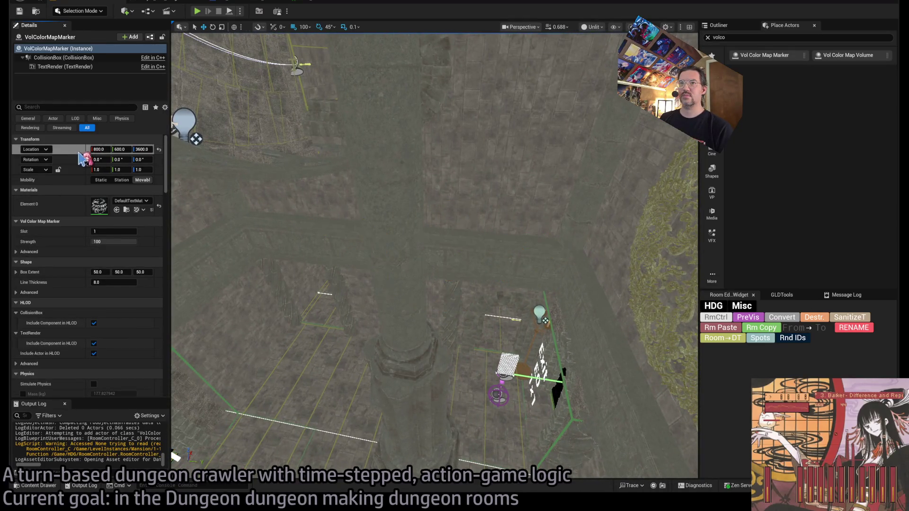
# Raise the marker to Z 2700 and scale it to 16 × 12 × 7 with slot 2.
pyautogui.moveTo(176, 455); pyautogui.dragTo(176, 454)
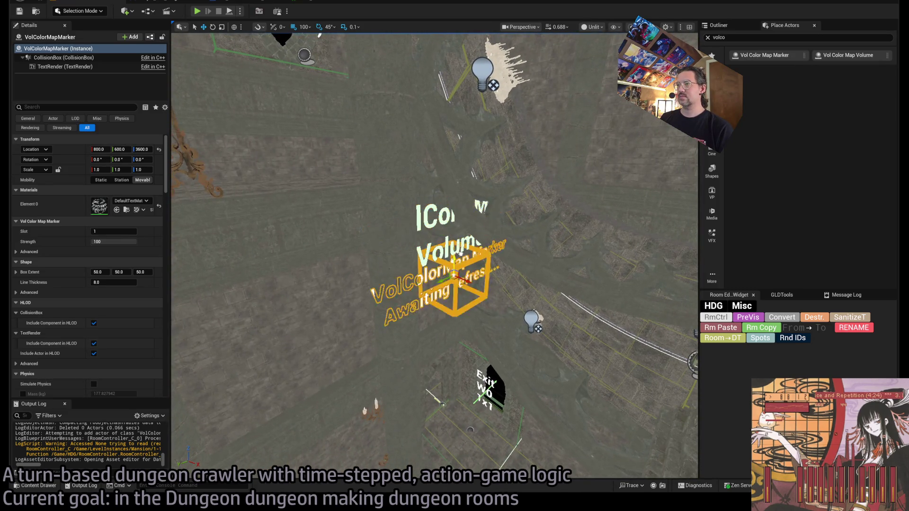
pyautogui.press('f')
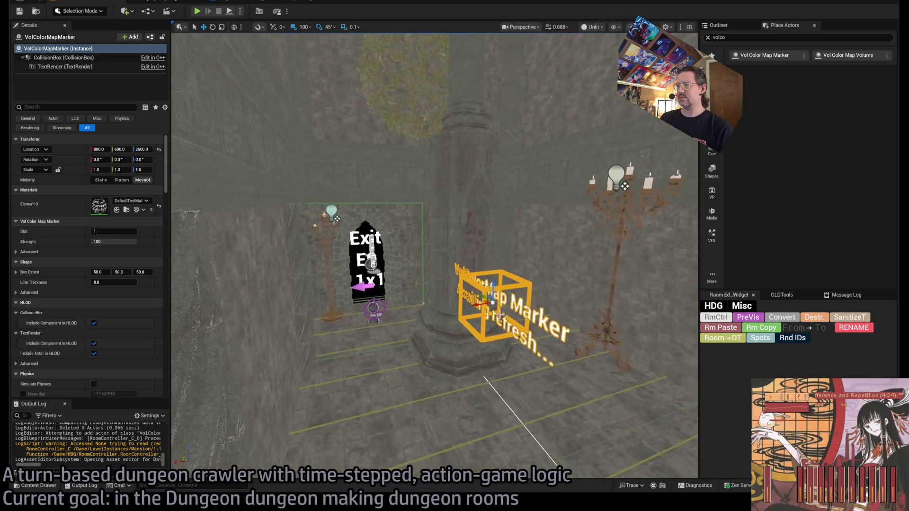
pyautogui.moveTo(143, 170)
pyautogui.mouseDown()
pyautogui.moveTo(128, 170)
pyautogui.moveTo(156, 170)
pyautogui.moveTo(143, 169)
pyautogui.mouseUp()
pyautogui.moveTo(492, 286); pyautogui.dragTo(494, 244)
pyautogui.press('f')
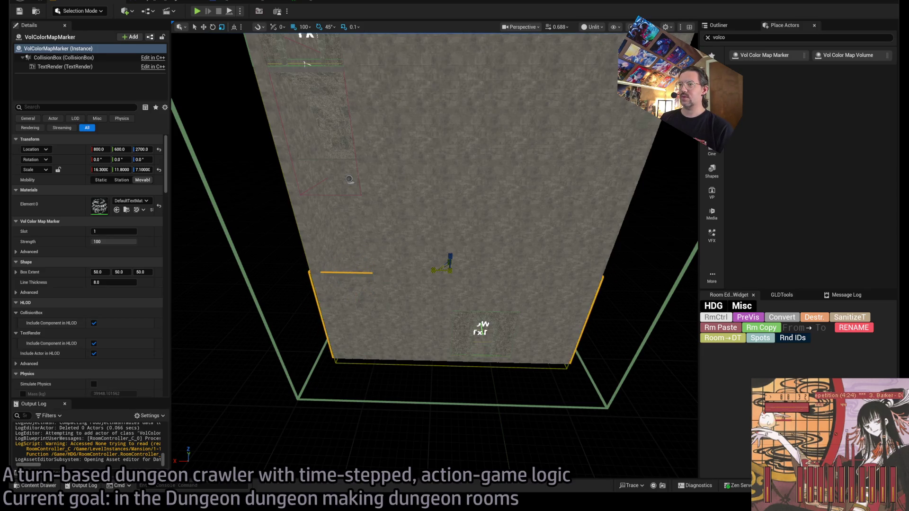
# Orbit around the tall marker box to inspect it from the side and above.
pyautogui.moveTo(443, 276); pyautogui.dragTo(126, 235)
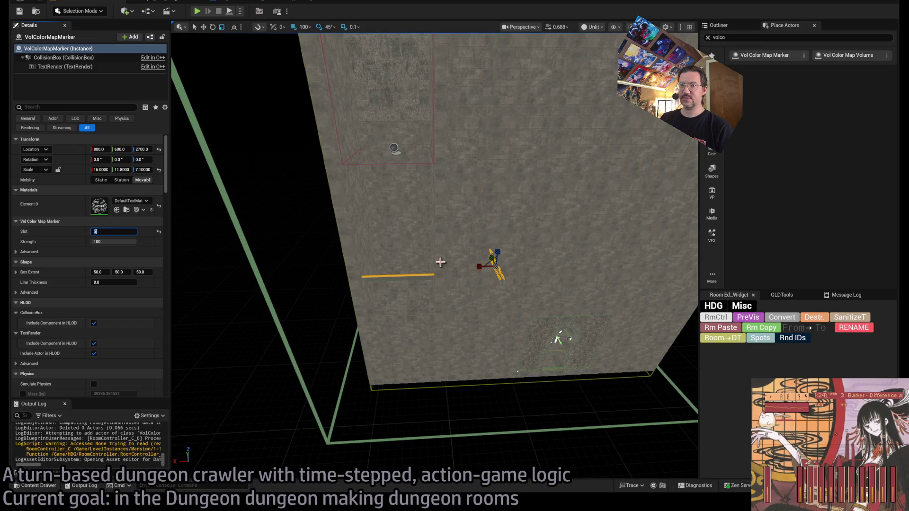
pyautogui.scroll(10, 440, 261)
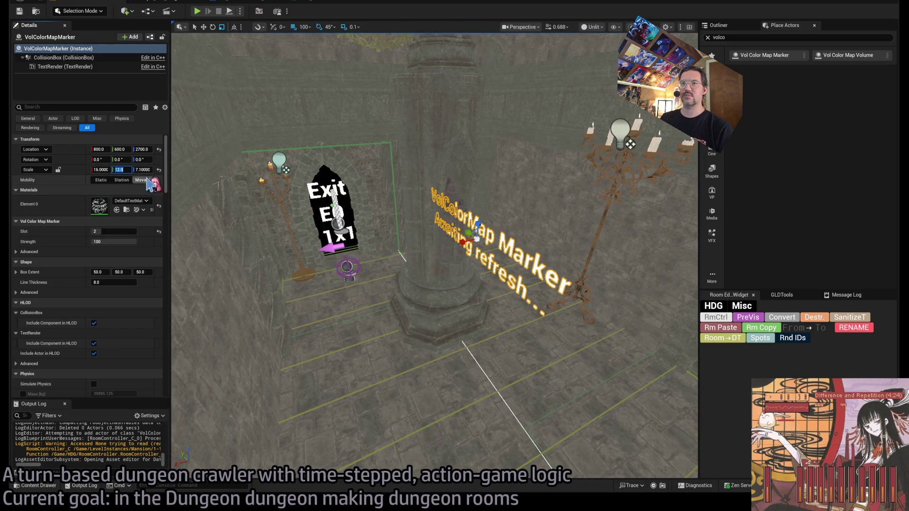
pyautogui.scroll(-10, 281, 192)
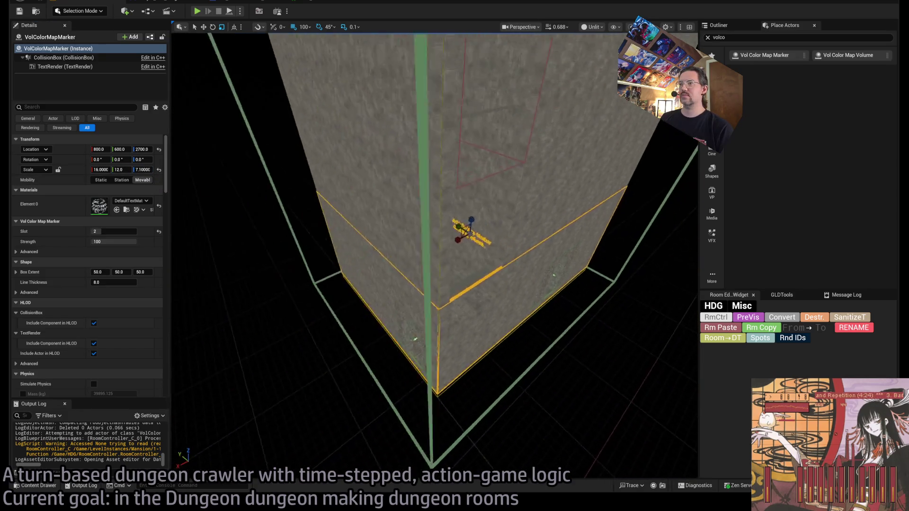
pyautogui.moveTo(391, 245); pyautogui.dragTo(203, 217)
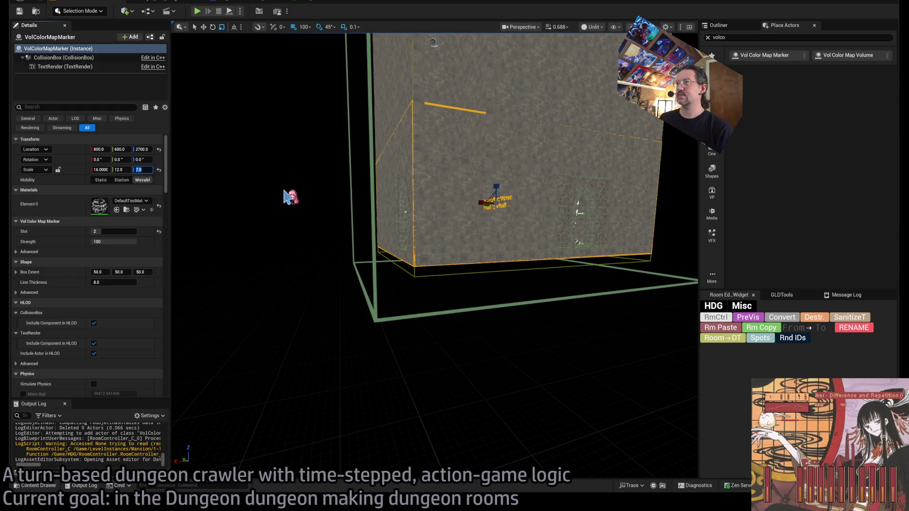
pyautogui.scroll(10, 435, 199)
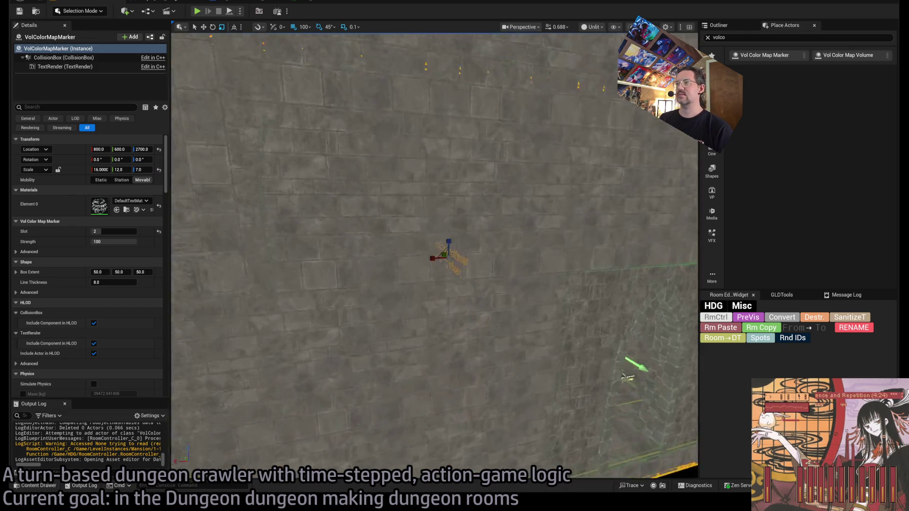
pyautogui.scroll(3, 605, 283)
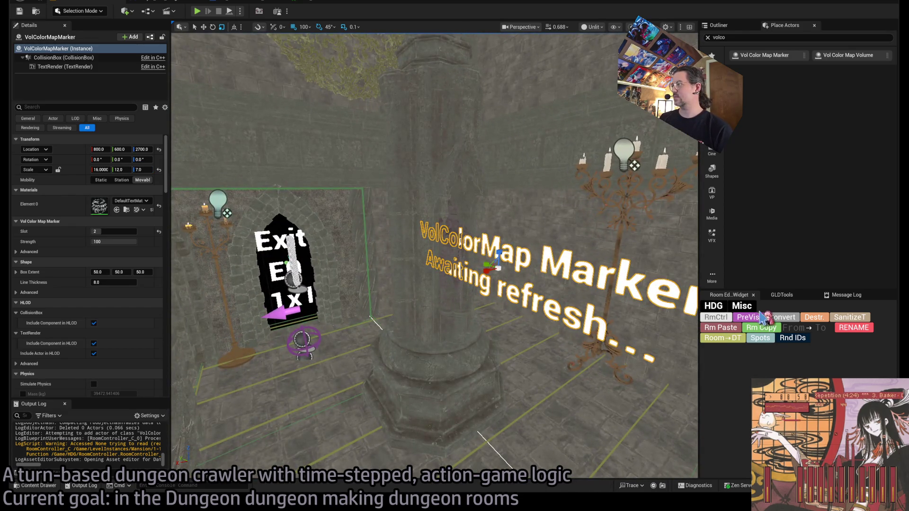
pyautogui.moveTo(447, 276); pyautogui.dragTo(463, 106)
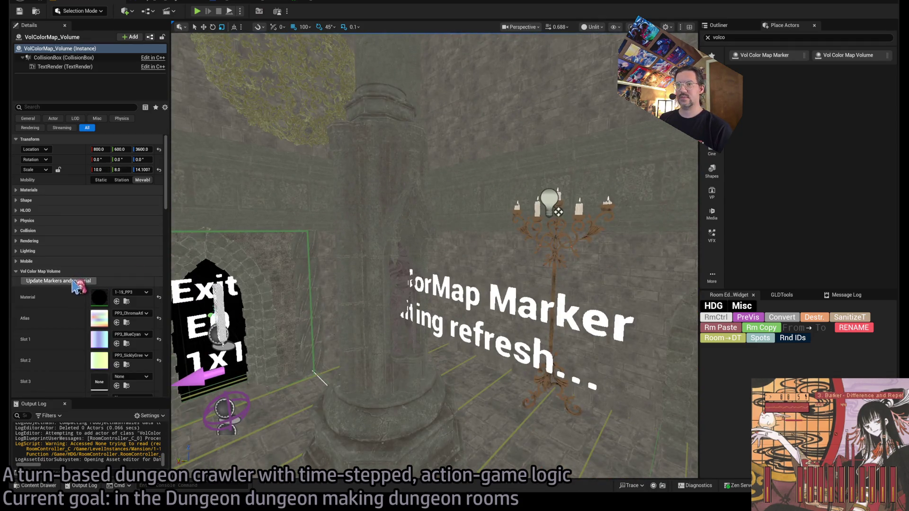
# Update the marker and material, then bake the VolColorMap from GLDTools.
pyautogui.click(73, 281)
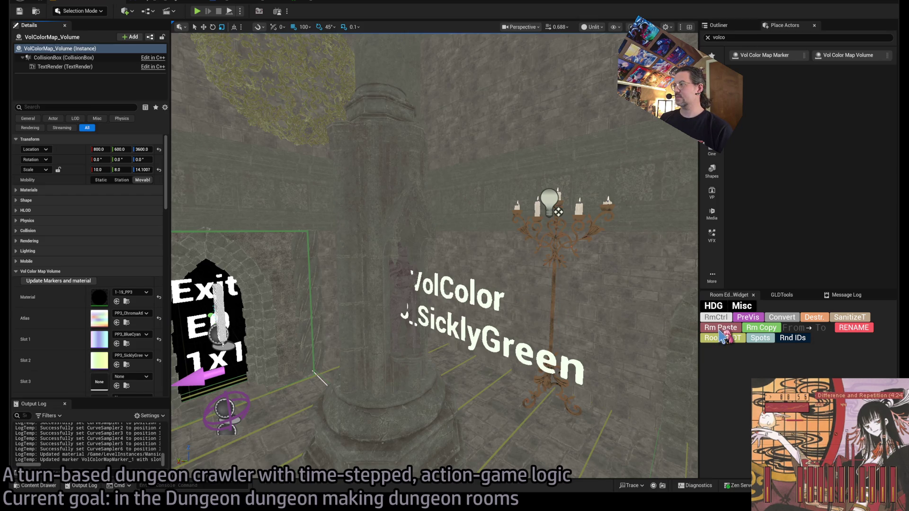
pyautogui.click(781, 295)
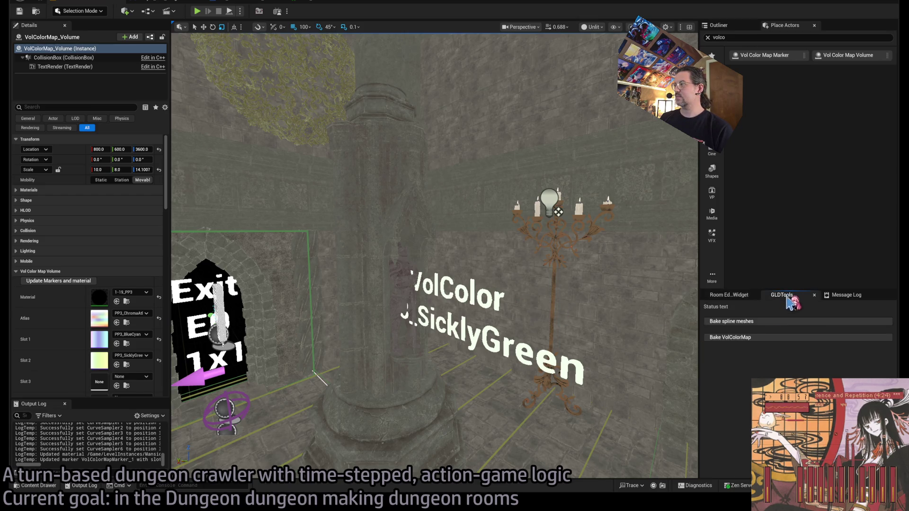
pyautogui.click(748, 340)
# Inspect the 1-19_PP3 material instance in the 1-19 room folder, then return to the level.
pyautogui.click(43, 485)
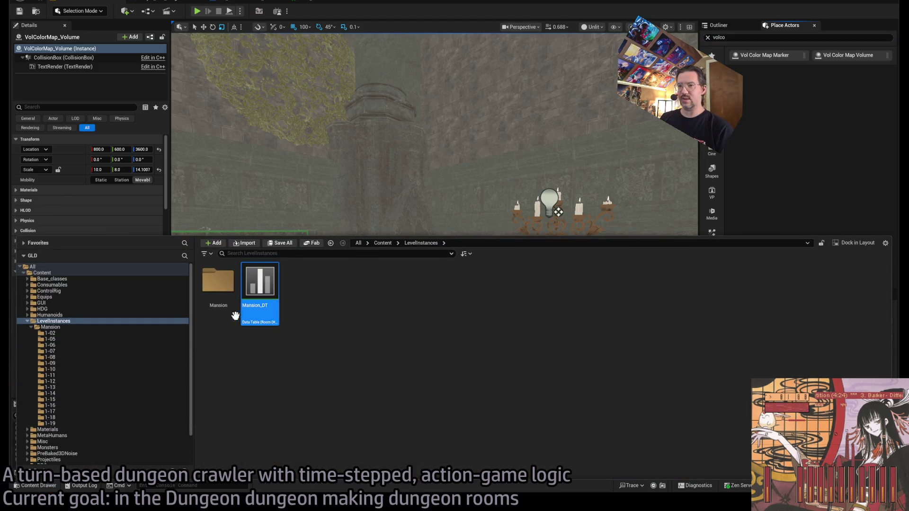
pyautogui.scroll(-2, 94, 397)
pyautogui.click(71, 389)
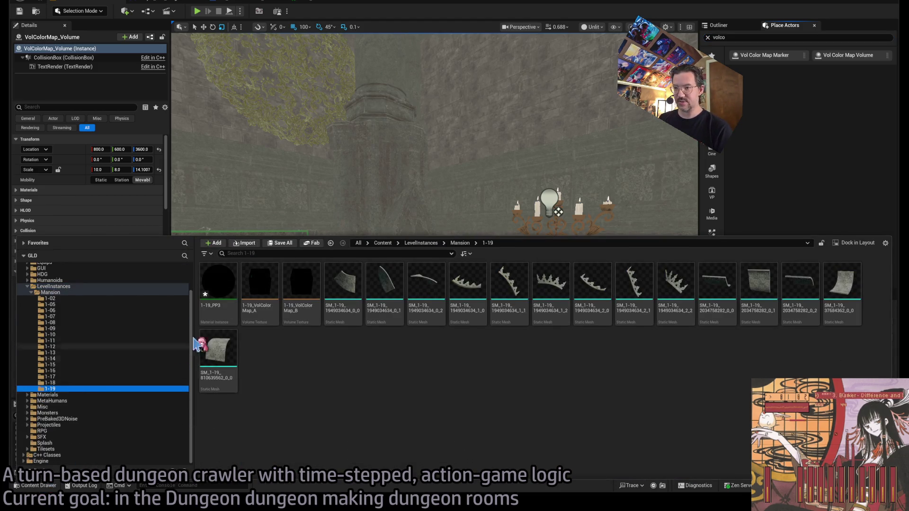
pyautogui.doubleClick(225, 286)
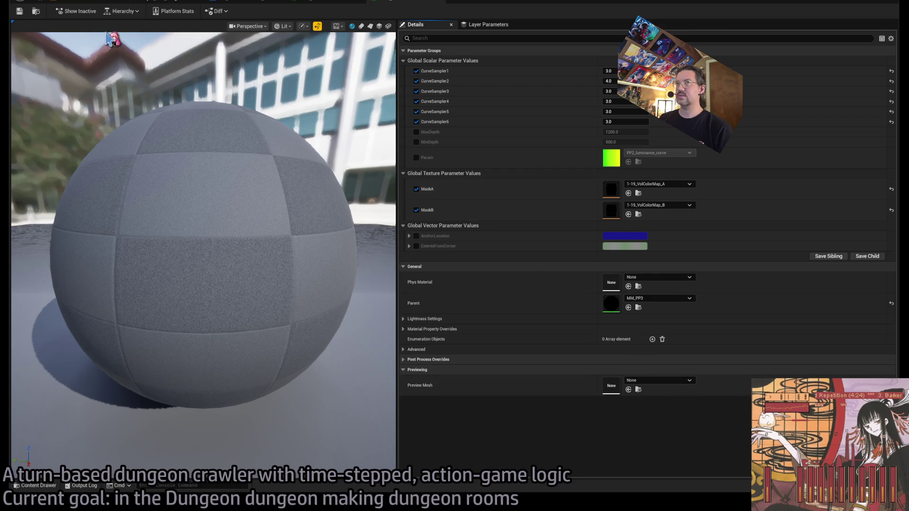
pyautogui.click(122, 3)
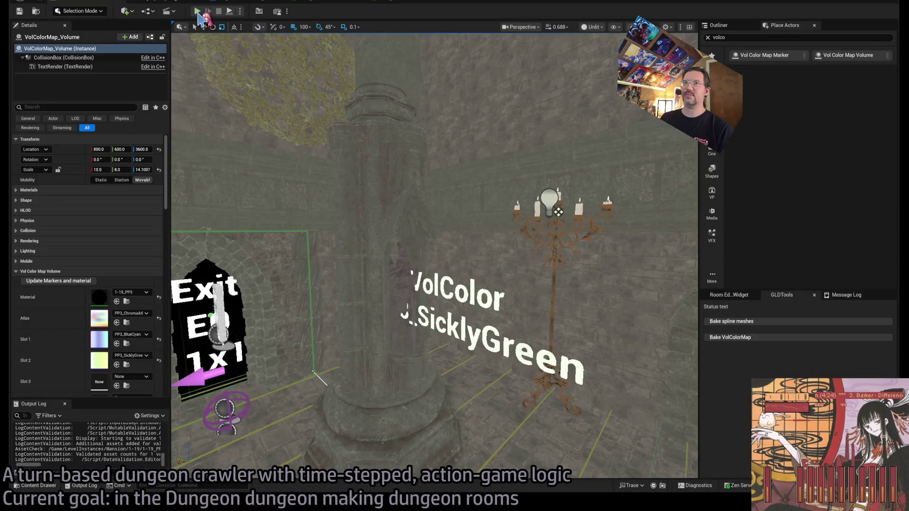
# Set Lucidity to 45 on all six Room_nav_surface actors and start a play-mode test.
pyautogui.moveTo(454, 154); pyautogui.dragTo(481, 207)
pyautogui.click(504, 307)
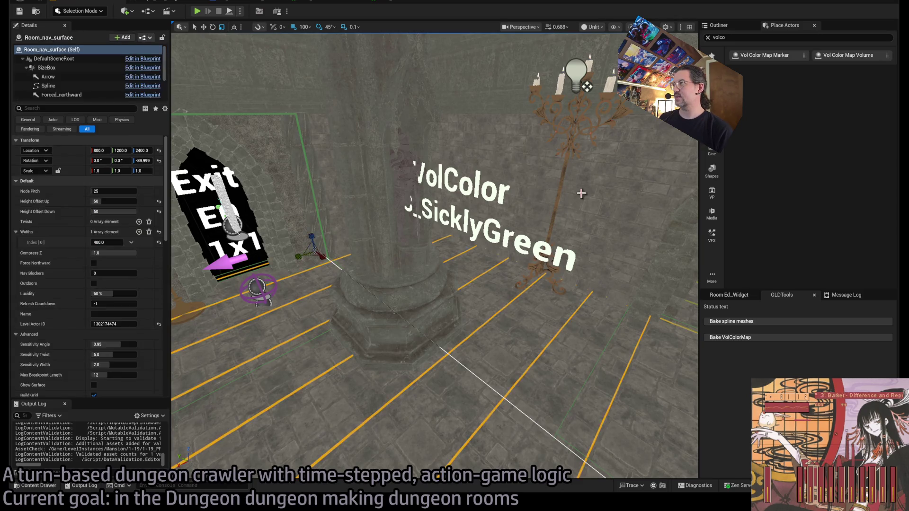
pyautogui.click(726, 27)
pyautogui.scroll(15, 798, 226)
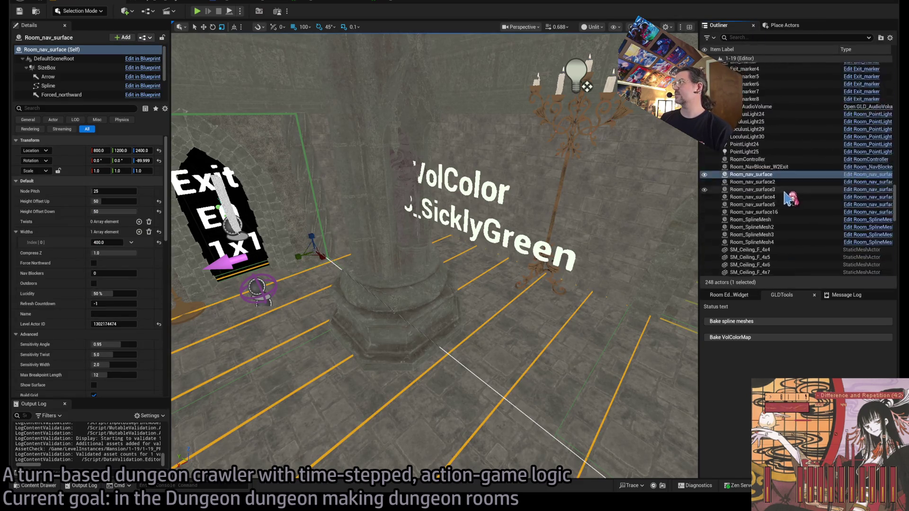
pyautogui.keyDown('shift'); pyautogui.click(781, 226); pyautogui.keyUp('shift')
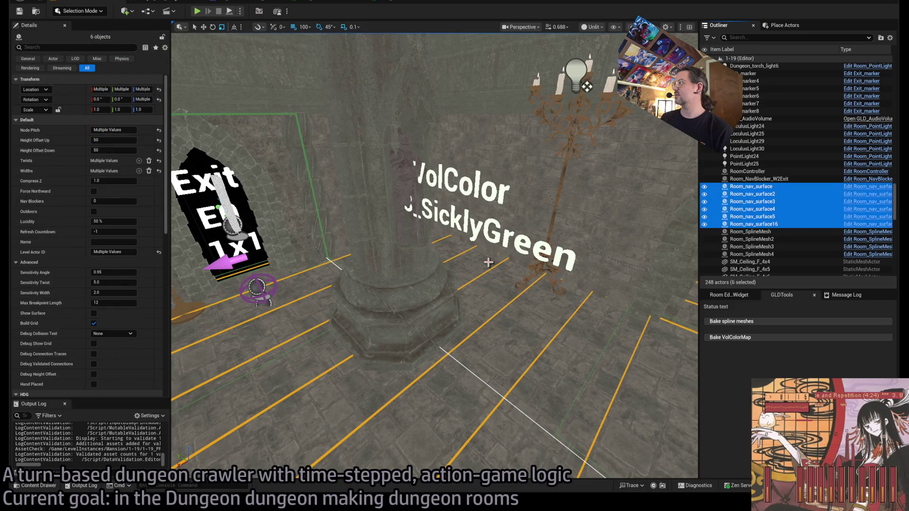
pyautogui.click(114, 222)
pyautogui.write('45')
pyautogui.press('Return')
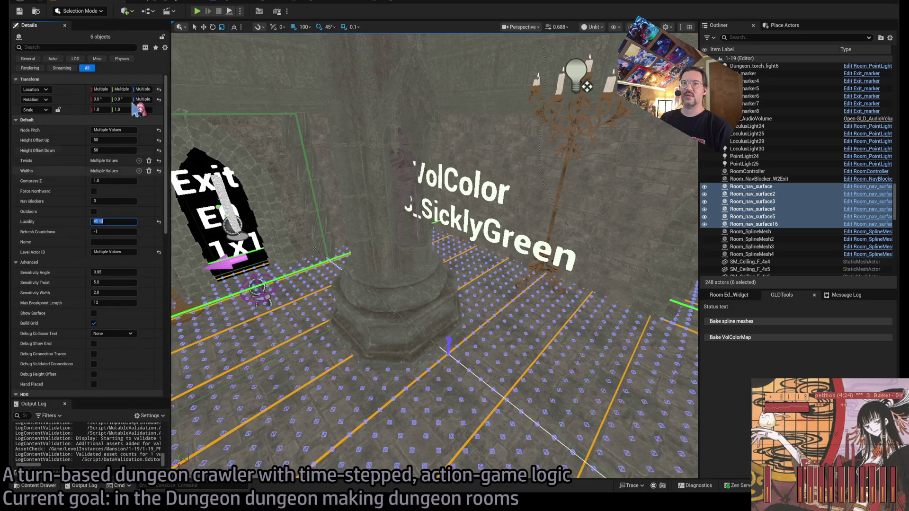
pyautogui.click(196, 14)
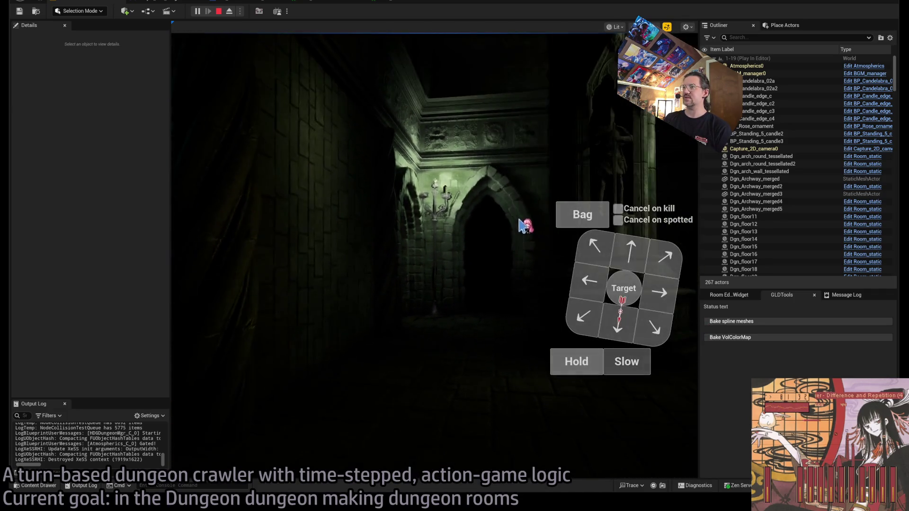
pyautogui.click(668, 265)
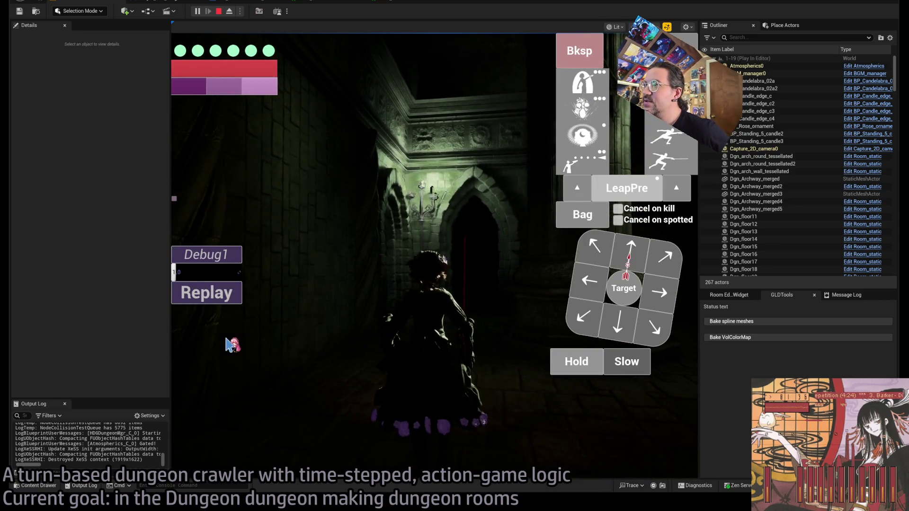
pyautogui.click(485, 282)
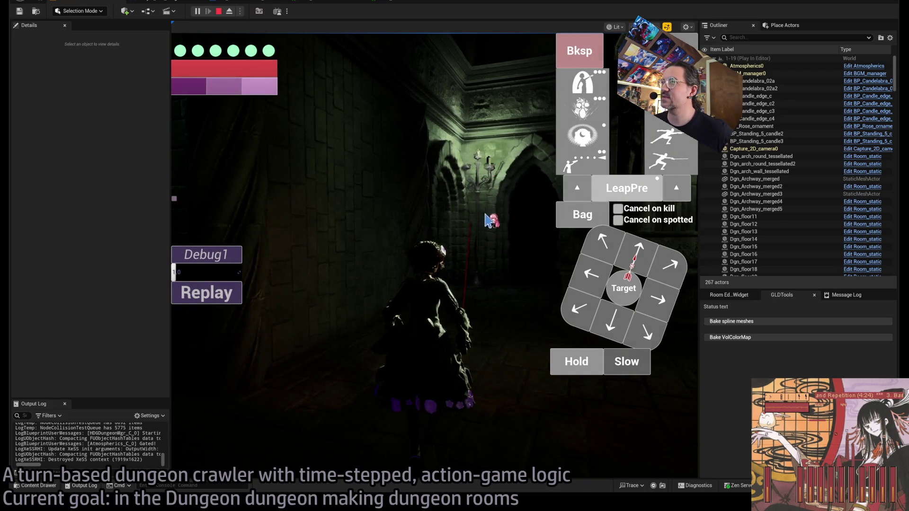
pyautogui.click(488, 218)
pyautogui.click(547, 237)
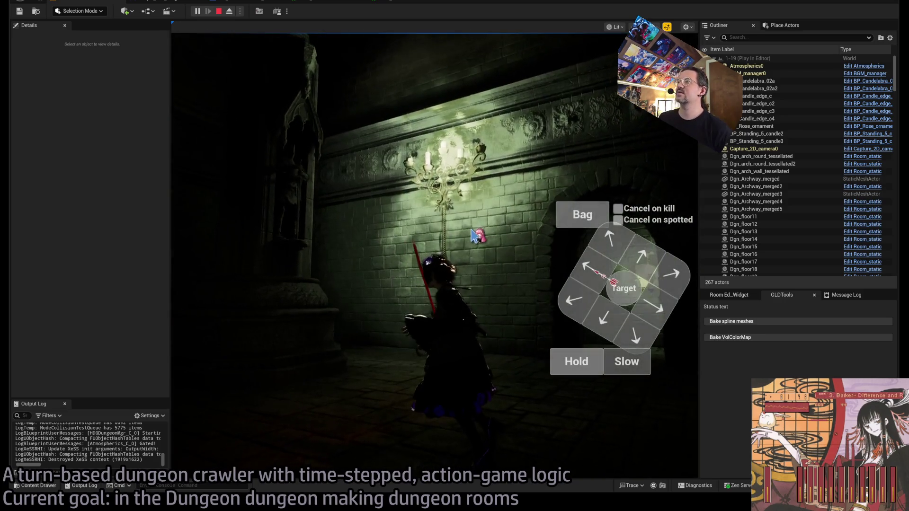
pyautogui.click(483, 251)
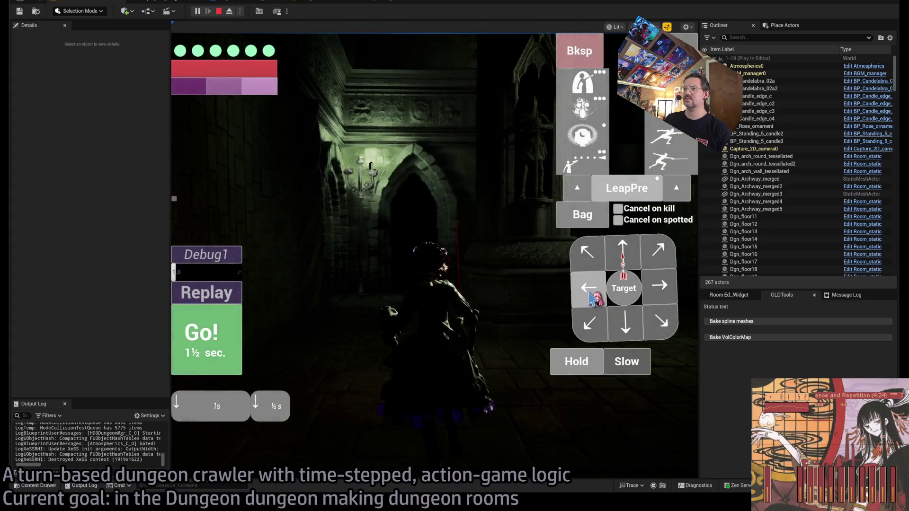
pyautogui.click(227, 344)
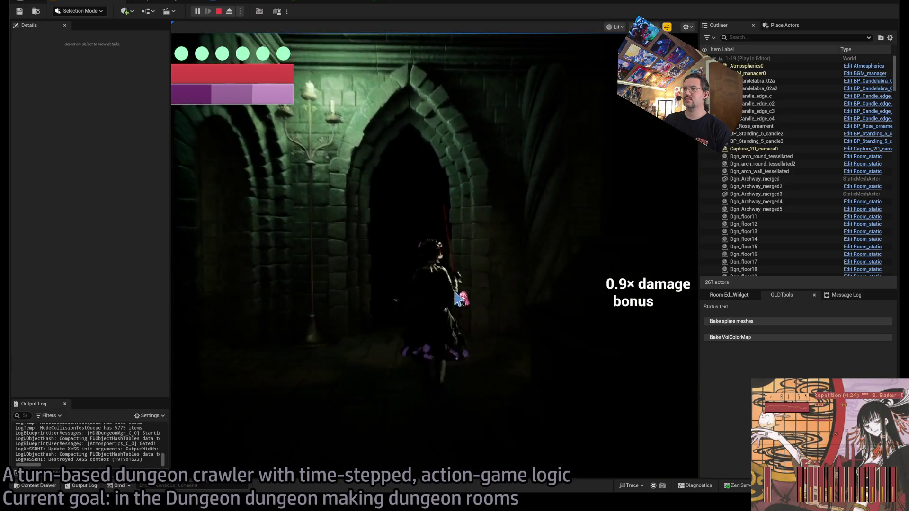
pyautogui.click(627, 263)
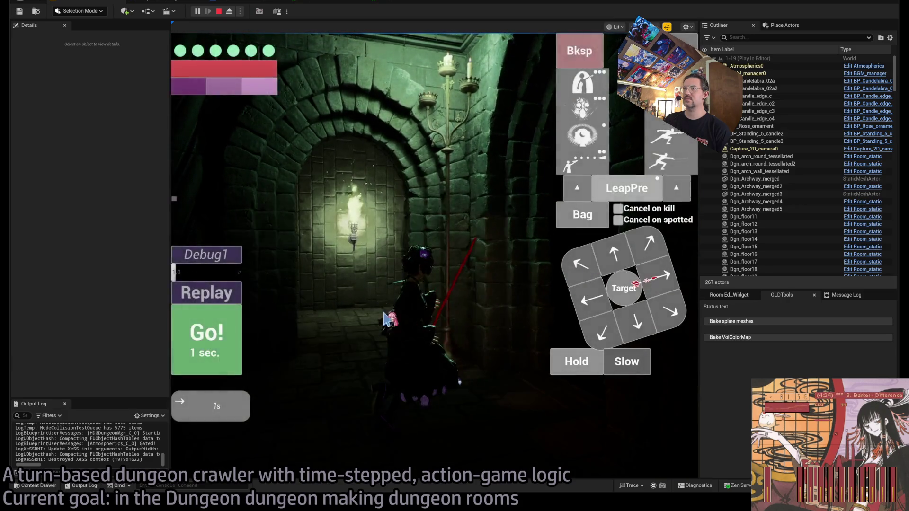
pyautogui.click(208, 339)
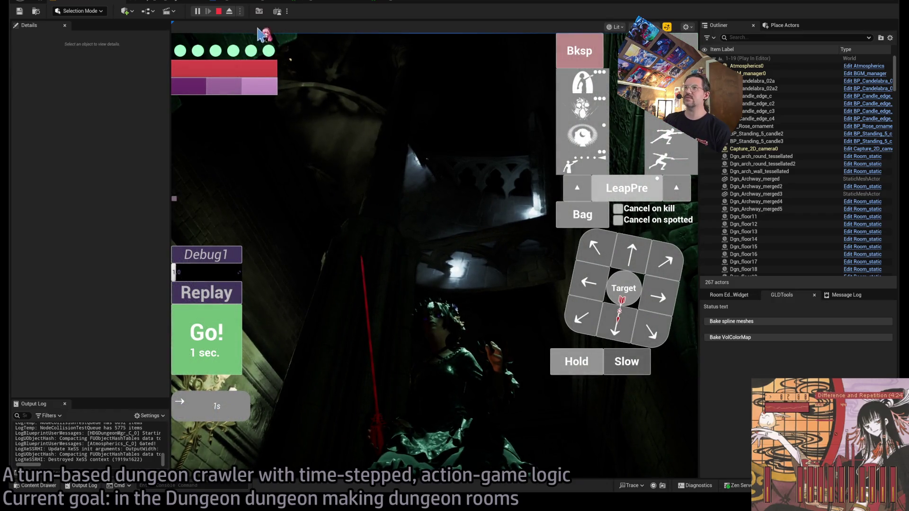
pyautogui.press('Escape')
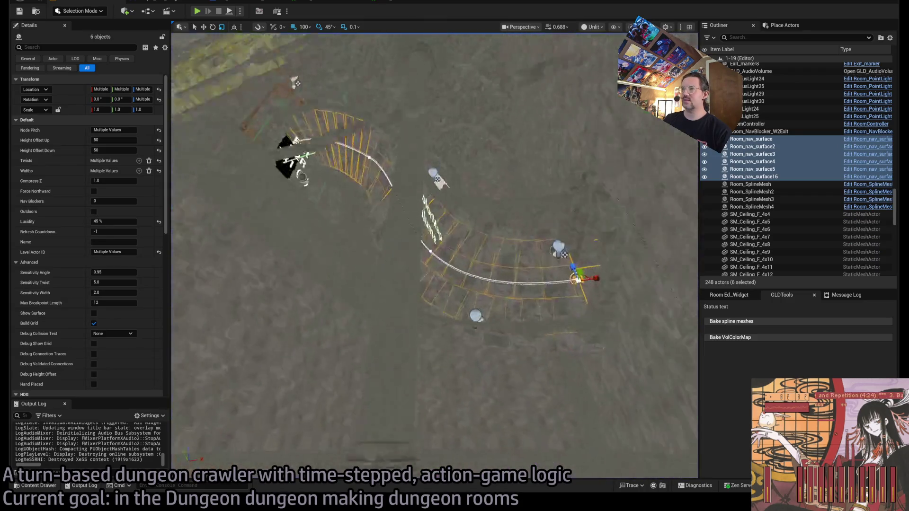
# Alt-drag VolColorMapMarker upward to create VolColorMapMarker2 directly above the original.
pyautogui.moveTo(480, 243); pyautogui.dragTo(470, 186)
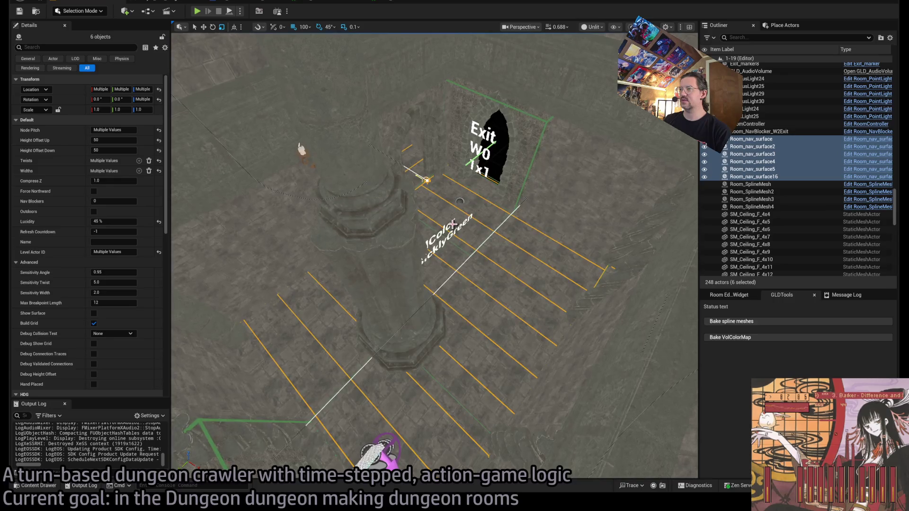
pyautogui.click(453, 225)
pyautogui.scroll(-5, 453, 224)
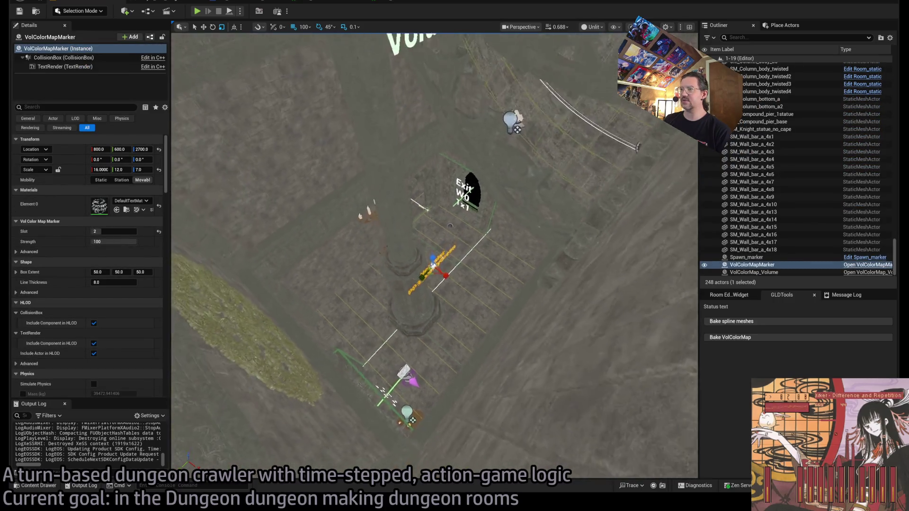
pyautogui.moveTo(431, 264); pyautogui.dragTo(431, 85)
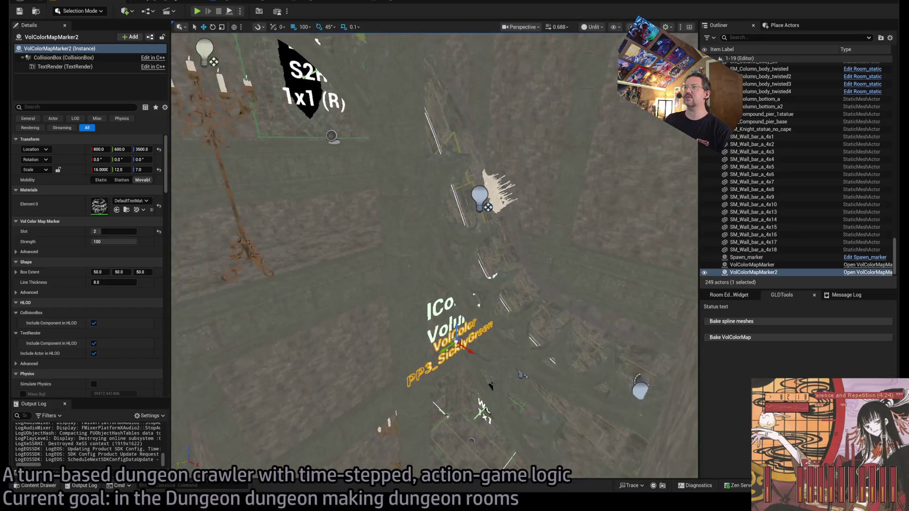
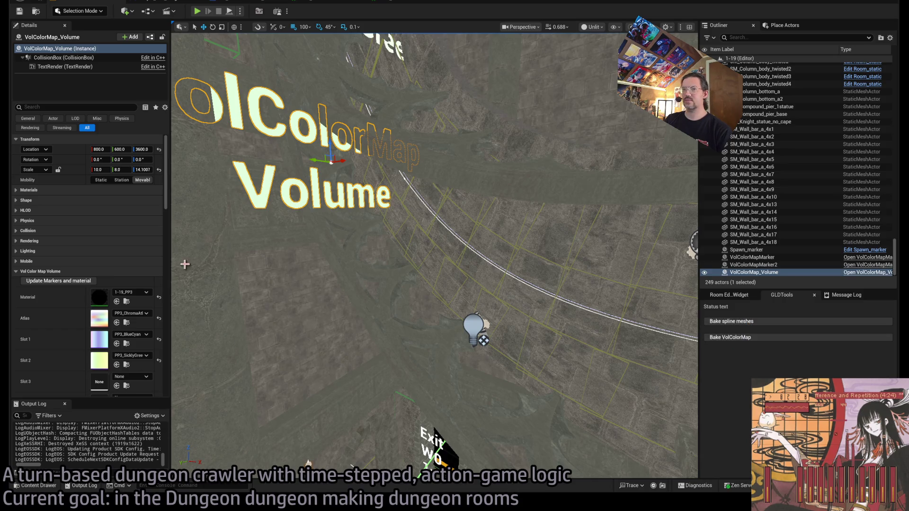
# Rebake the VolColorMap, then run a play-test of the level and stop it.
pyautogui.click(83, 281)
pyautogui.click(738, 337)
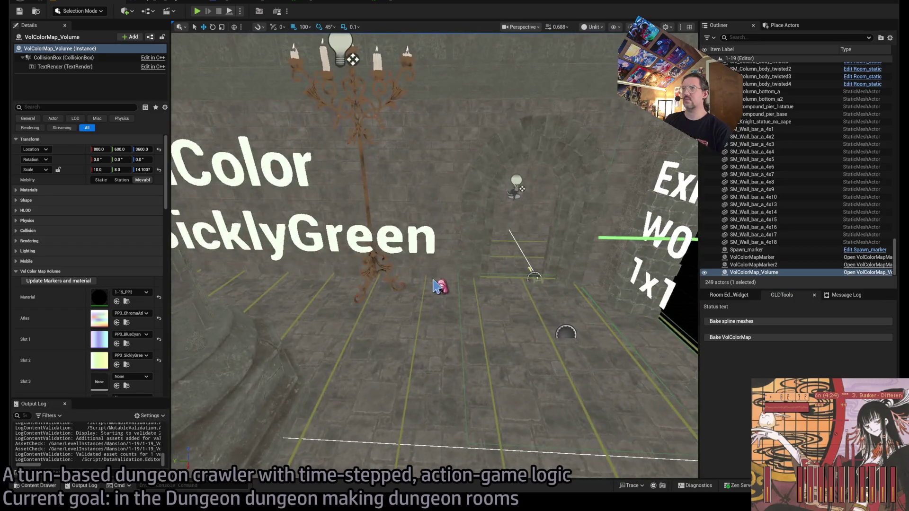
pyautogui.click(197, 11)
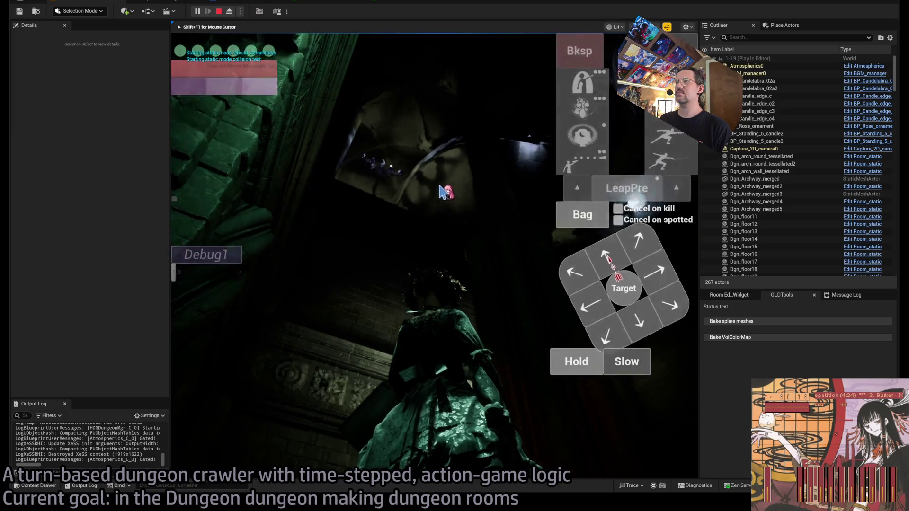
pyautogui.press('Escape')
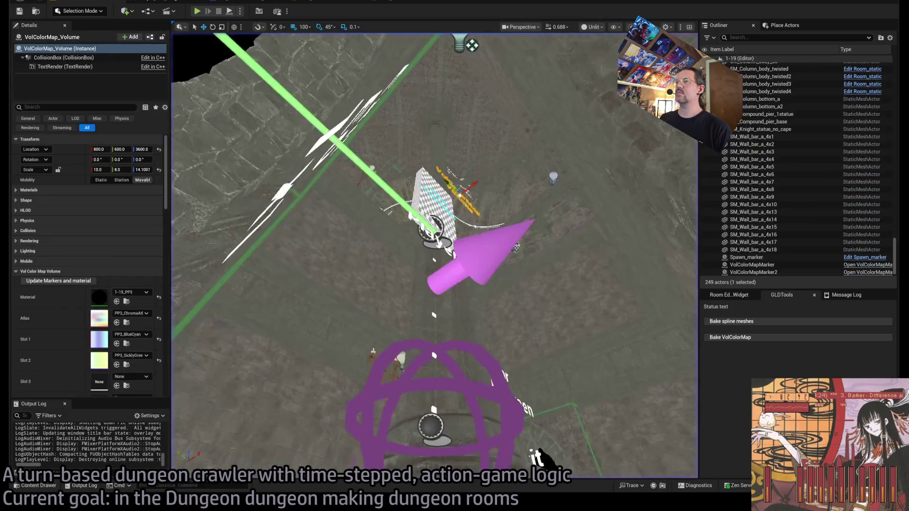
pyautogui.moveTo(415, 181); pyautogui.dragTo(415, 165)
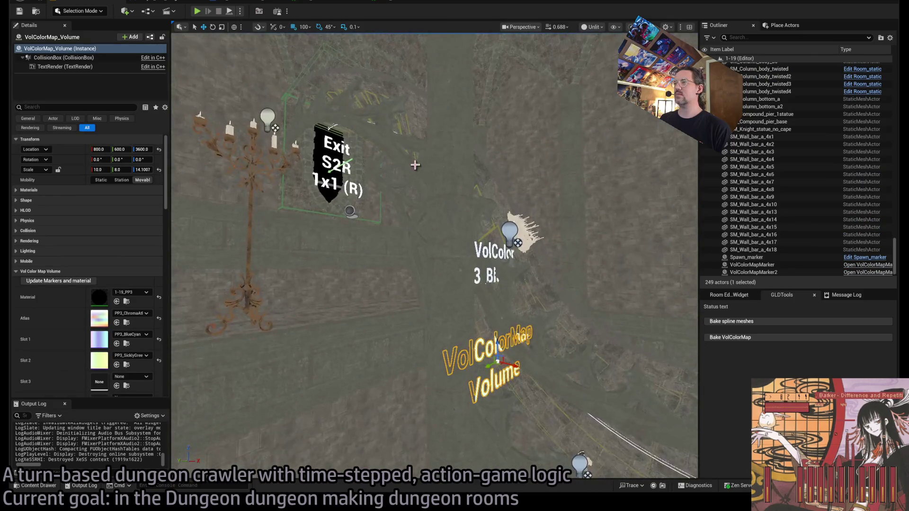
# Raise VolColorMapMarker2 in the room and set its Z scale to 12.0.
pyautogui.click(496, 231)
pyautogui.press('f')
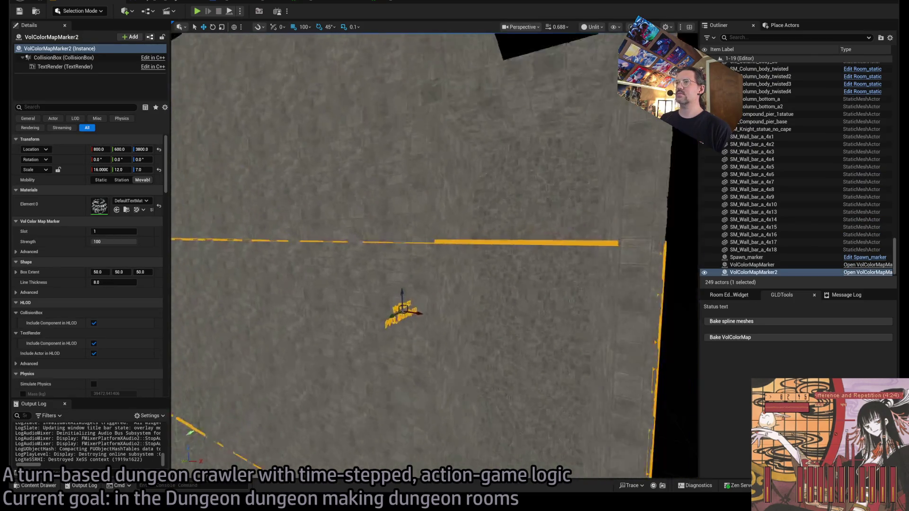
pyautogui.moveTo(458, 265); pyautogui.dragTo(461, 239)
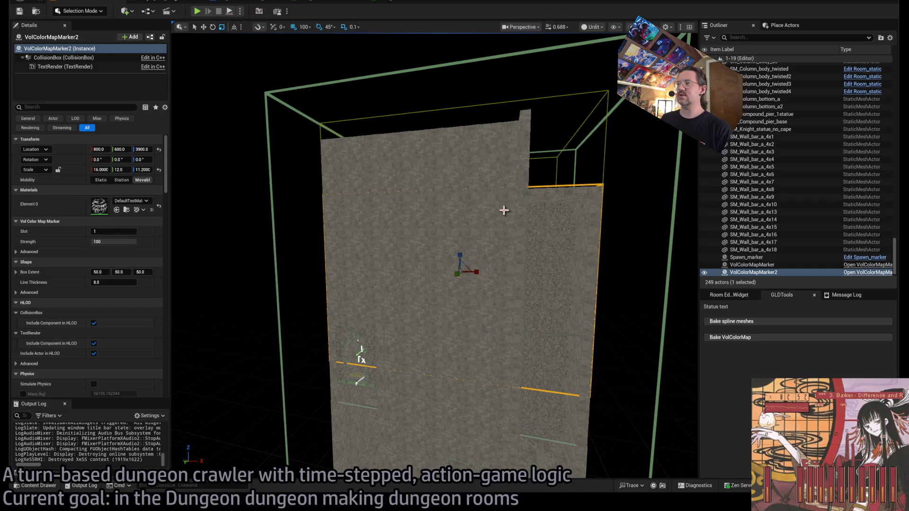
pyautogui.moveTo(588, 308); pyautogui.dragTo(588, 402)
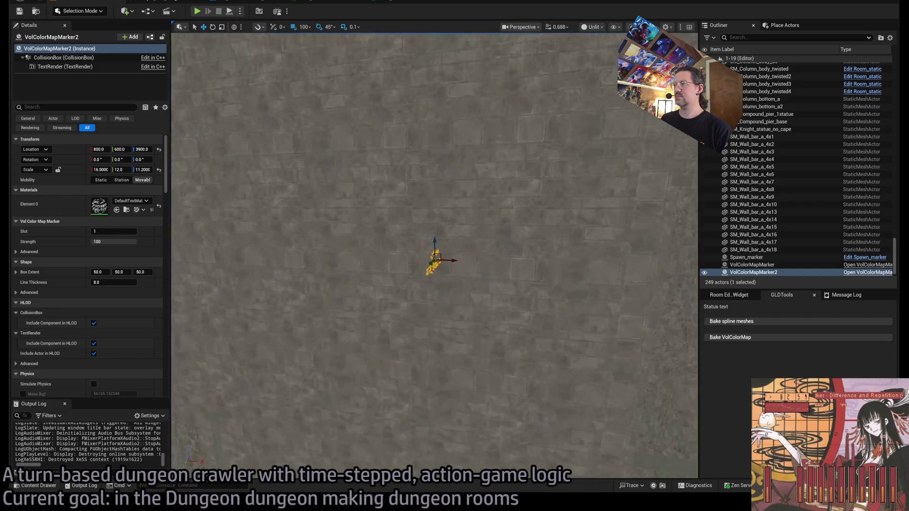
pyautogui.scroll(5, 568, 300)
pyautogui.write('1')
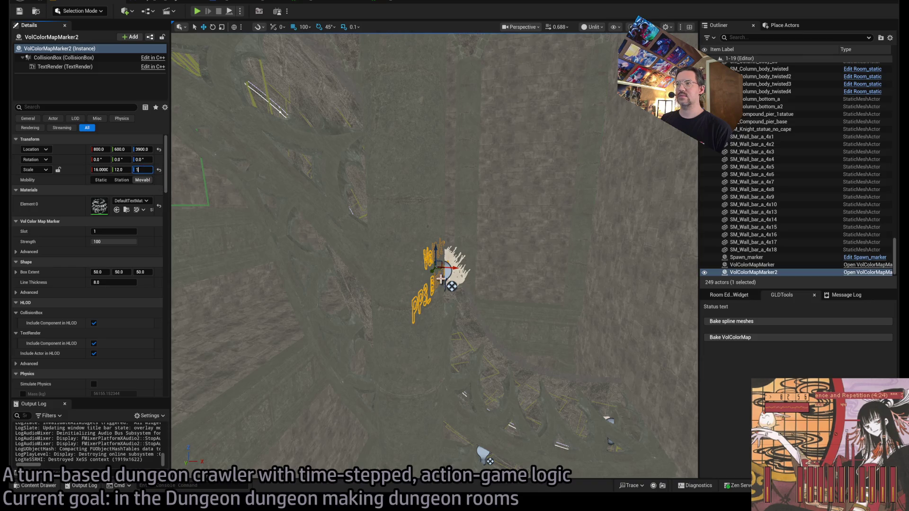
pyautogui.write('2')
pyautogui.press('Return')
pyautogui.scroll(-5, 399, 230)
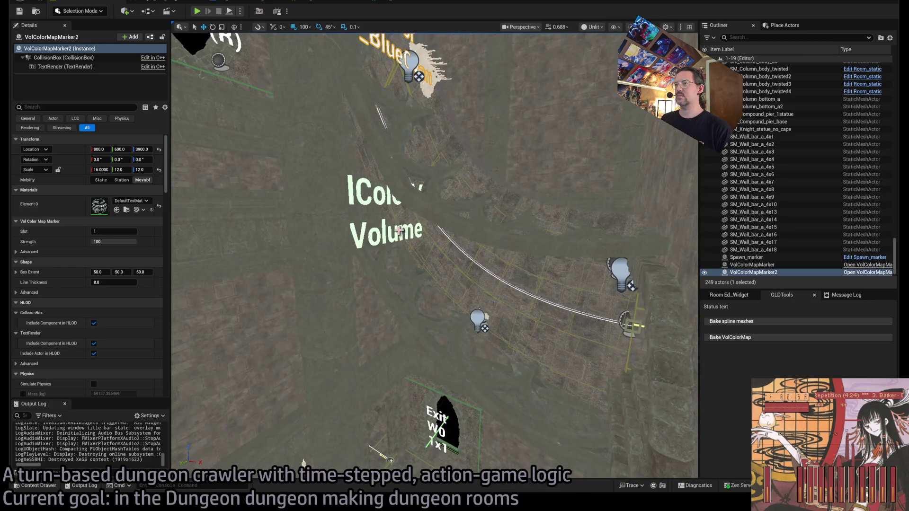
# Rebake the VolColorMap from VolColorMap_Volume and start a play-test.
pyautogui.click(399, 230)
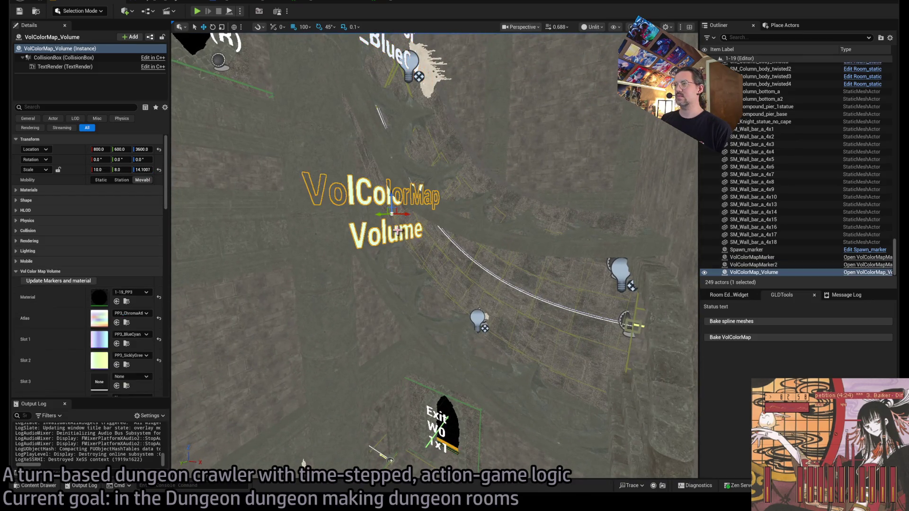
pyautogui.click(750, 338)
pyautogui.hotkey('alt', 'p')
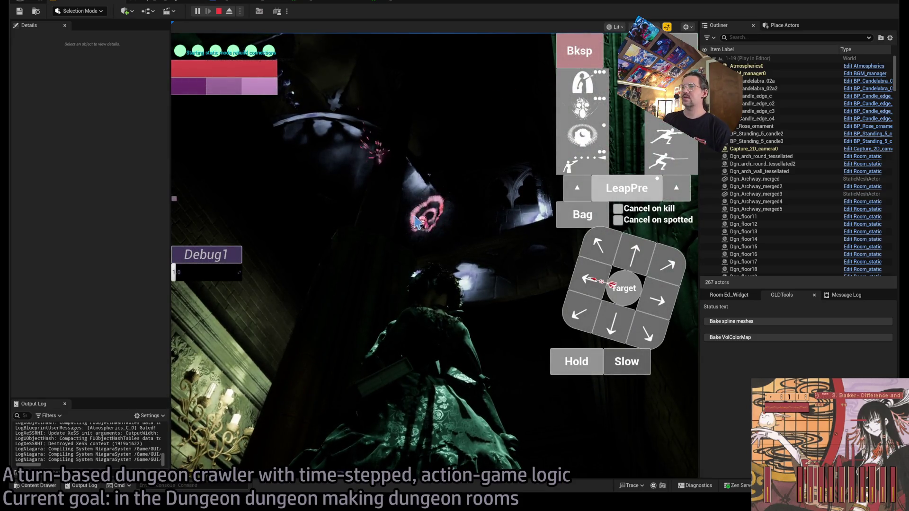
pyautogui.click(213, 360)
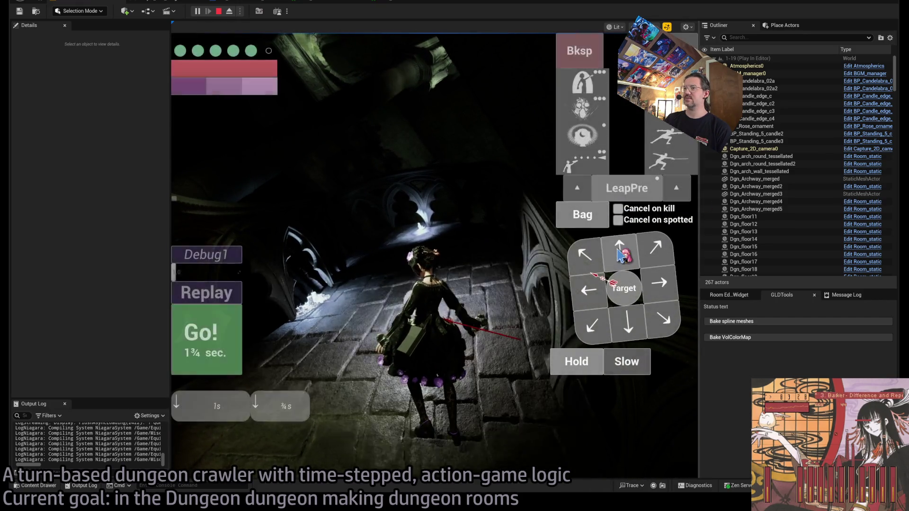
pyautogui.click(618, 256)
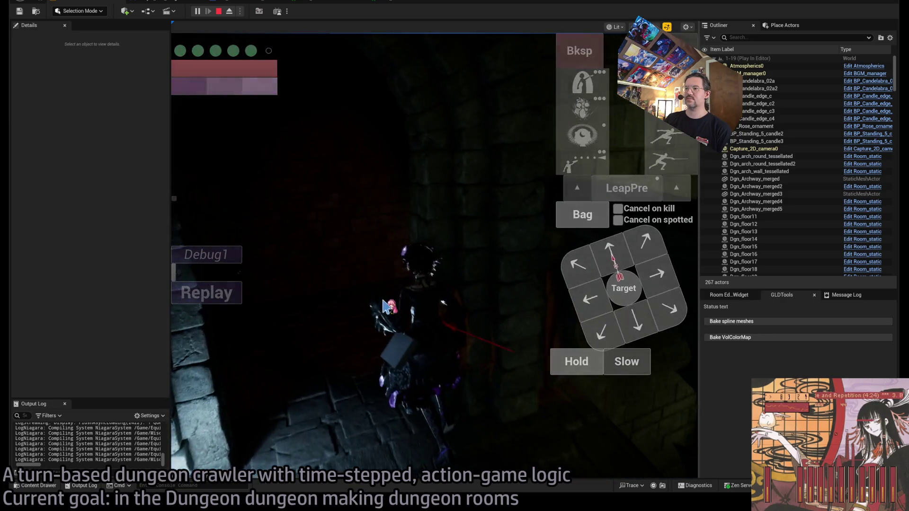
pyautogui.click(201, 345)
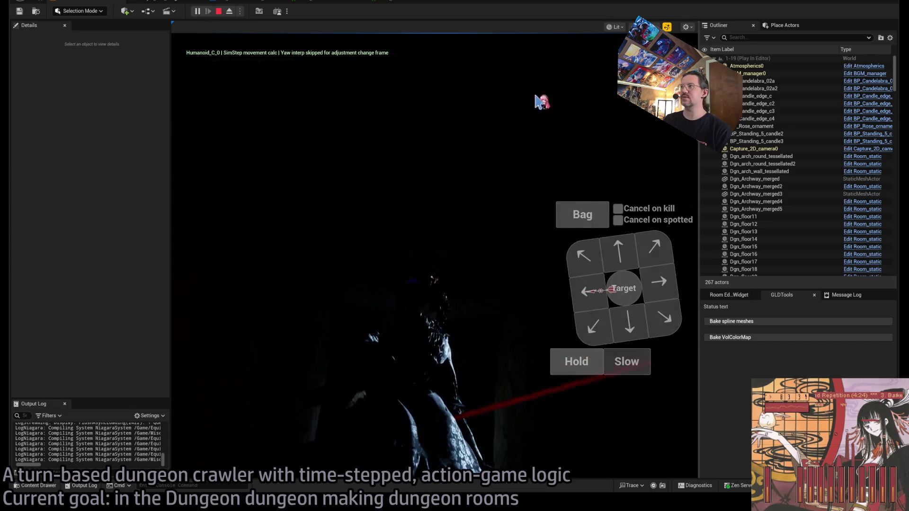
pyautogui.press('Escape')
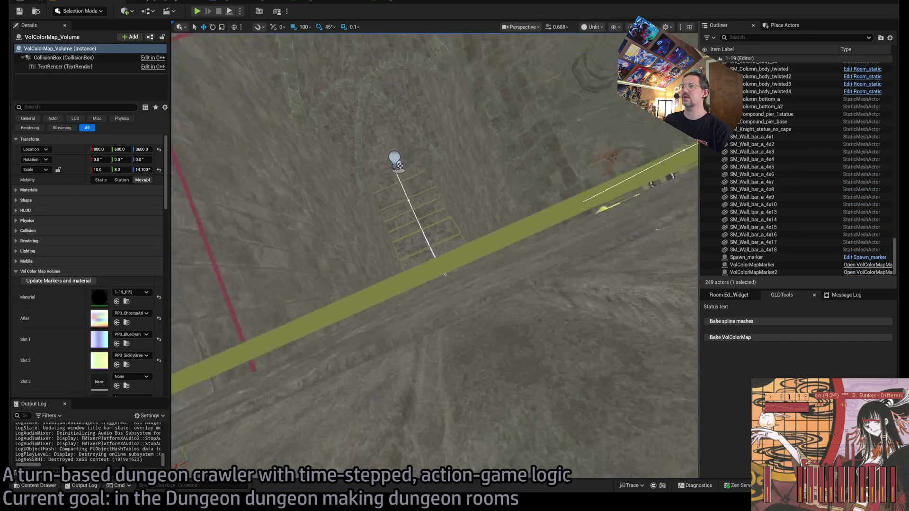
# Select and frame the chandelier together with its up and down spotlights.
pyautogui.moveTo(400, 165); pyautogui.dragTo(467, 169)
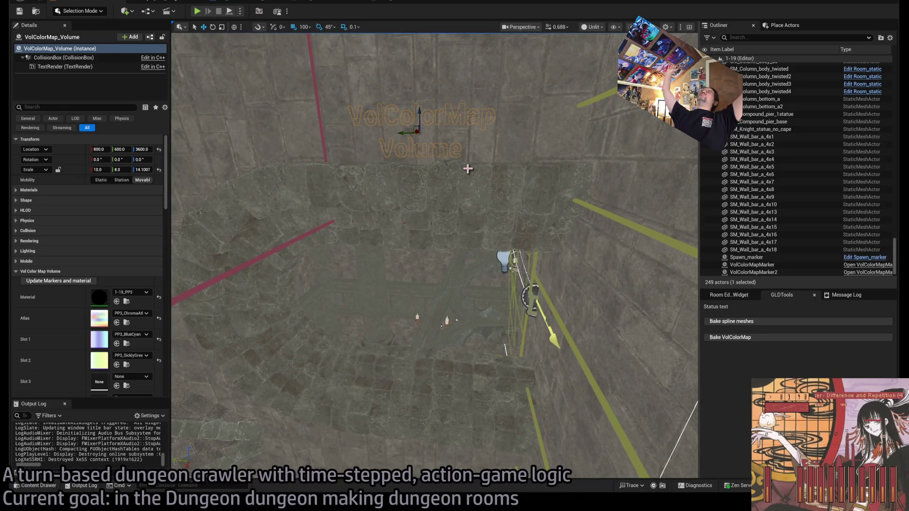
pyautogui.moveTo(468, 169)
pyautogui.mouseDown()
pyautogui.moveTo(468, 199)
pyautogui.moveTo(467, 137)
pyautogui.mouseUp()
pyautogui.click(543, 280)
pyautogui.press('f')
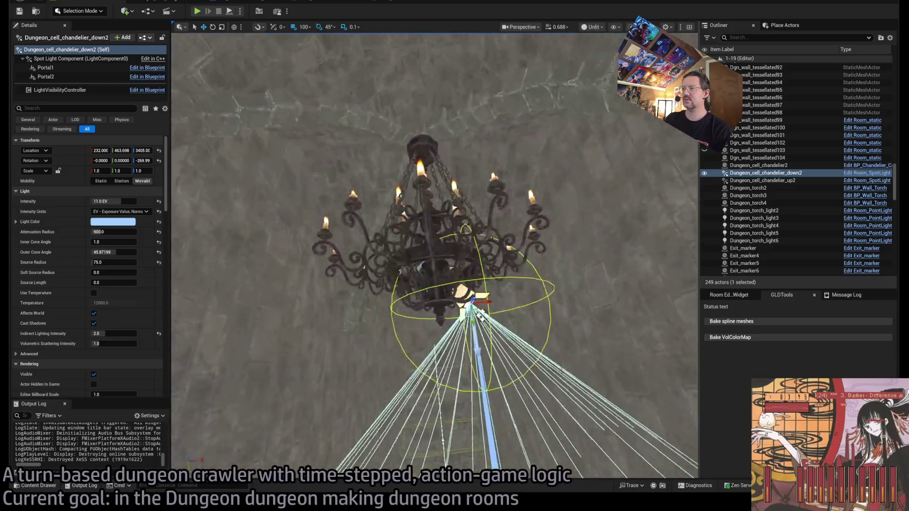
pyautogui.click(422, 277)
pyautogui.press('f')
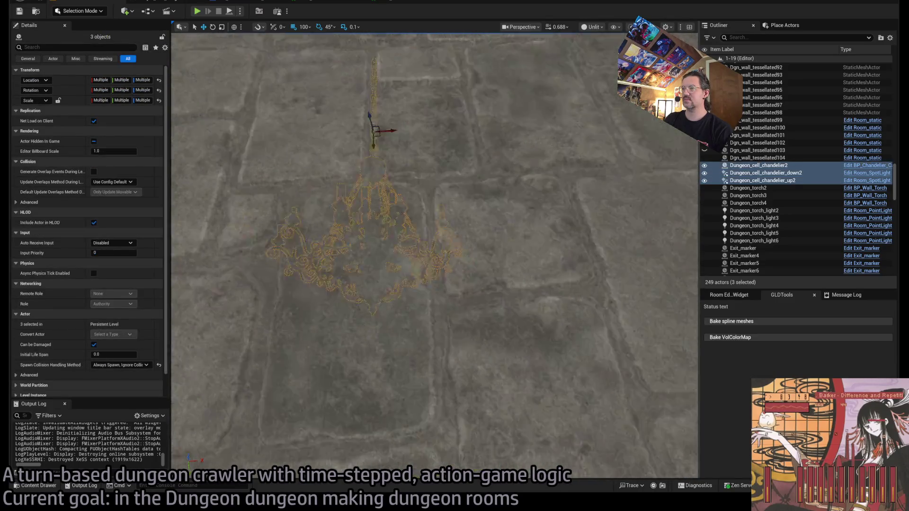
pyautogui.moveTo(502, 420)
pyautogui.mouseDown()
pyautogui.moveTo(503, 407)
pyautogui.moveTo(520, 397)
pyautogui.moveTo(598, 385)
pyautogui.moveTo(503, 420)
pyautogui.mouseUp()
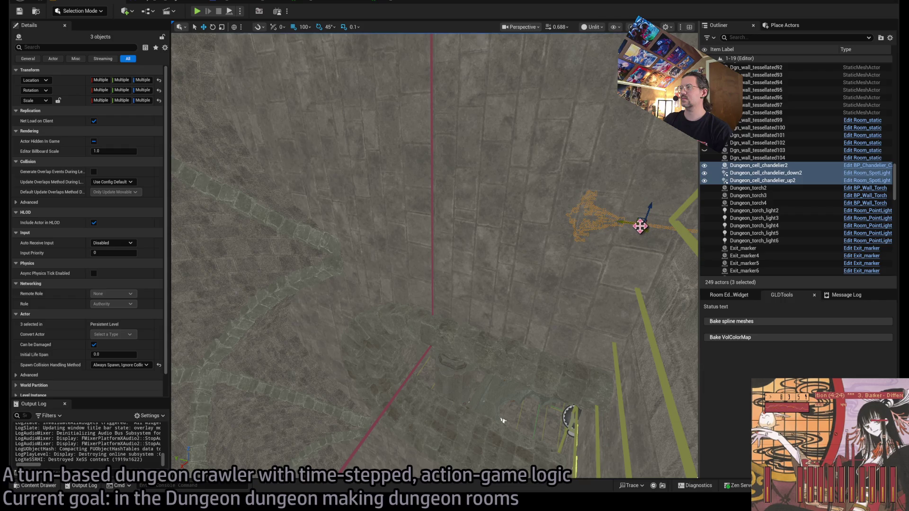
# Duplicate the chandelier set, rotate the copy, save the level and start a play-test.
pyautogui.hotkey('ctrl', 'd')
pyautogui.press('f')
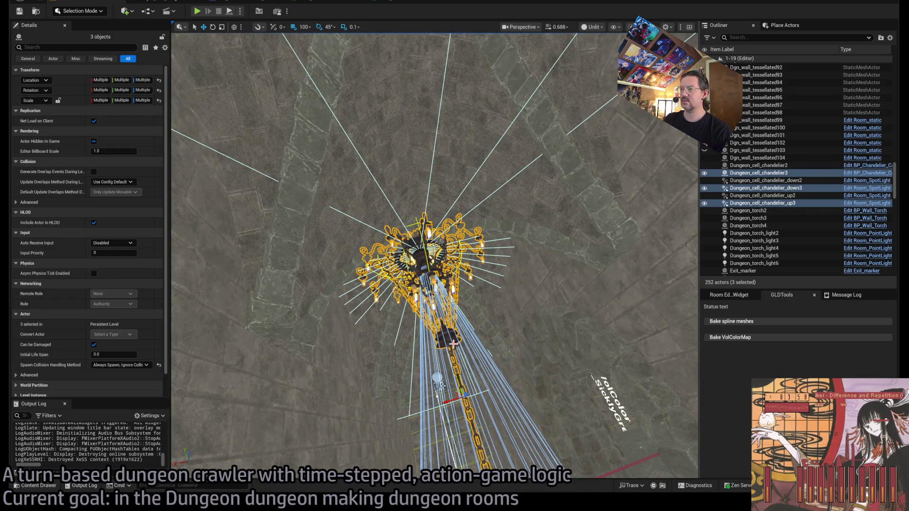
pyautogui.moveTo(451, 422); pyautogui.dragTo(478, 371)
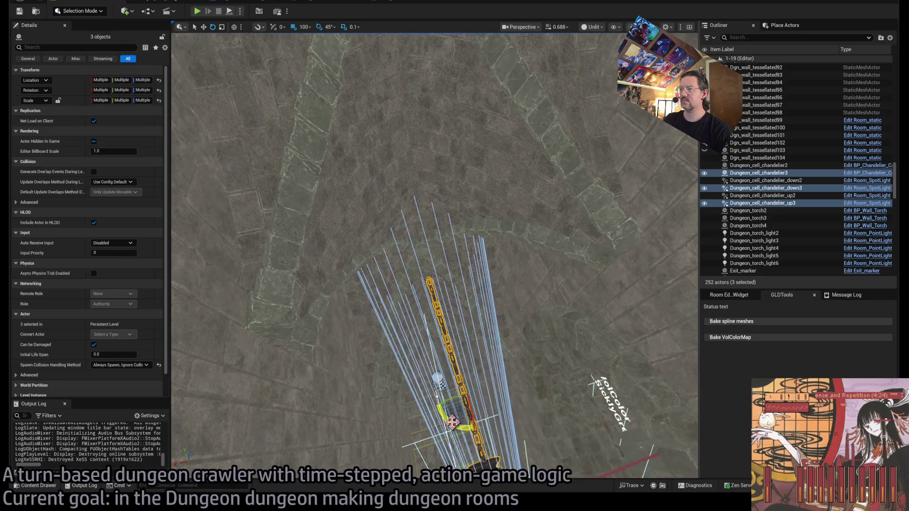
pyautogui.press('f')
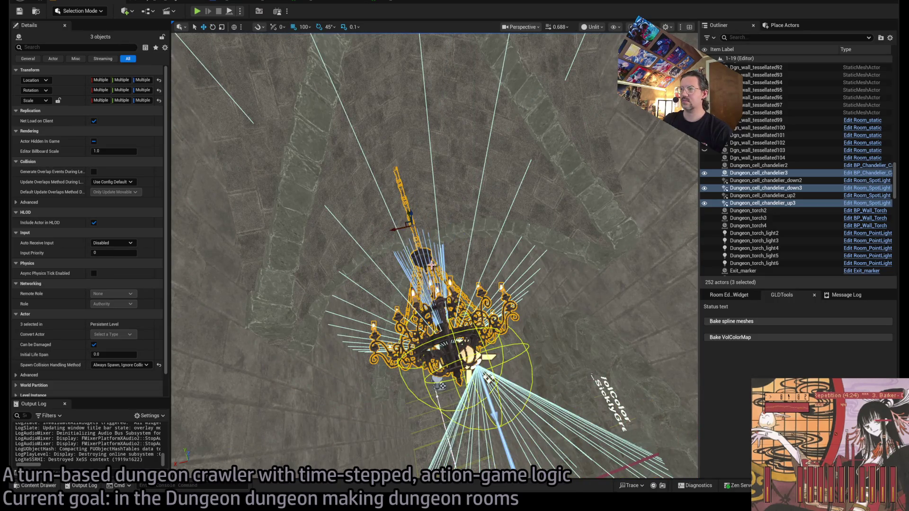
pyautogui.scroll(10, 431, 265)
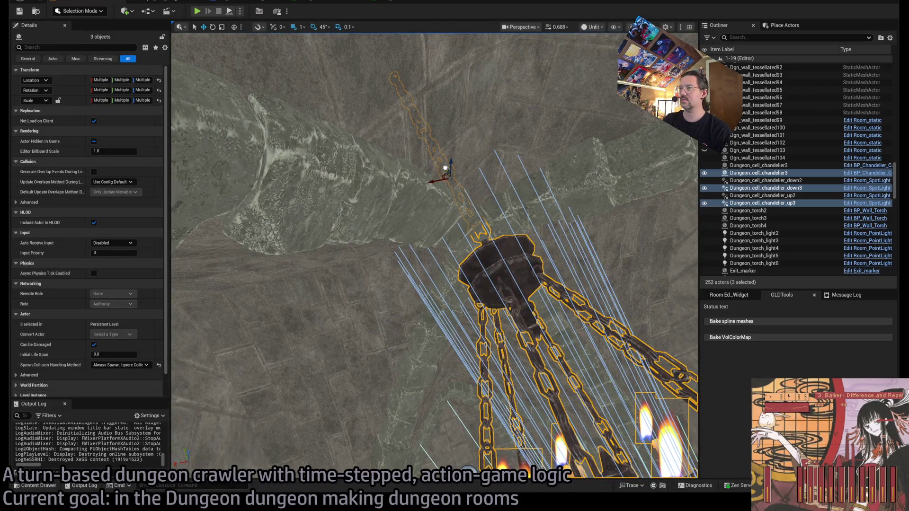
pyautogui.scroll(2, 435, 255)
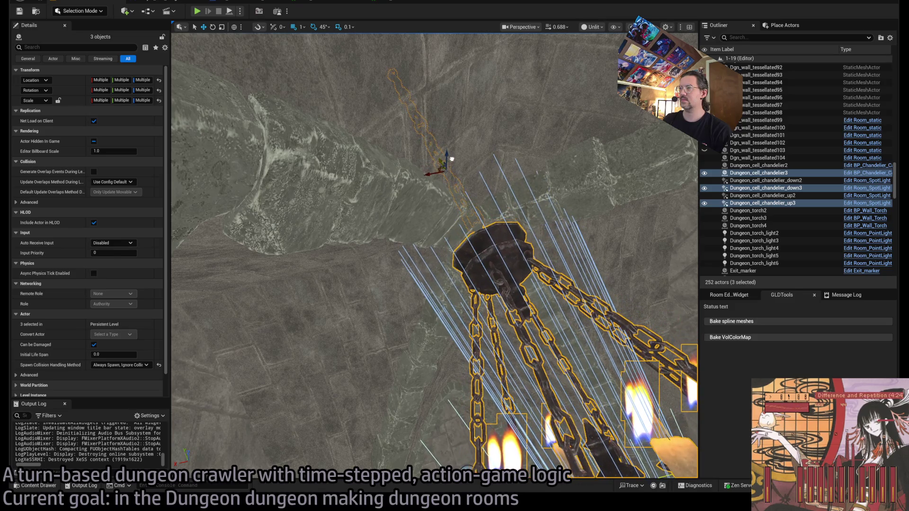
pyautogui.scroll(8, 451, 159)
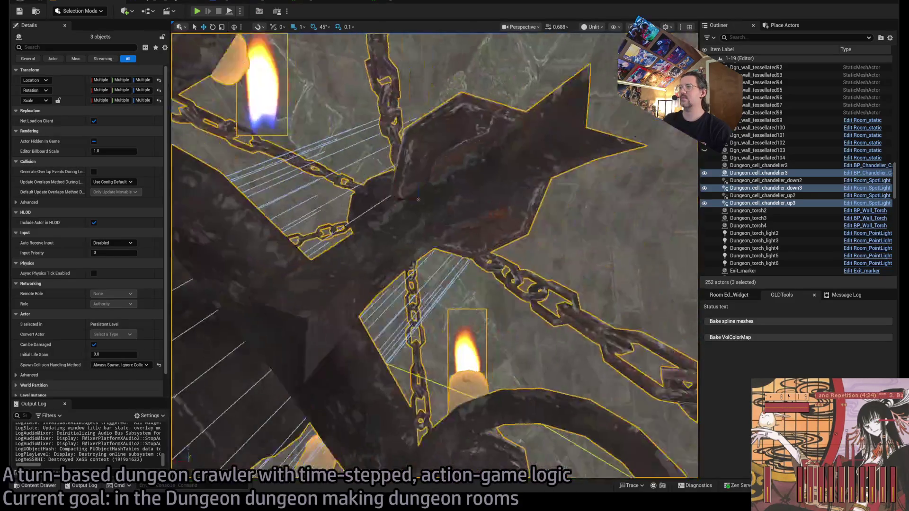
pyautogui.scroll(-5, 418, 199)
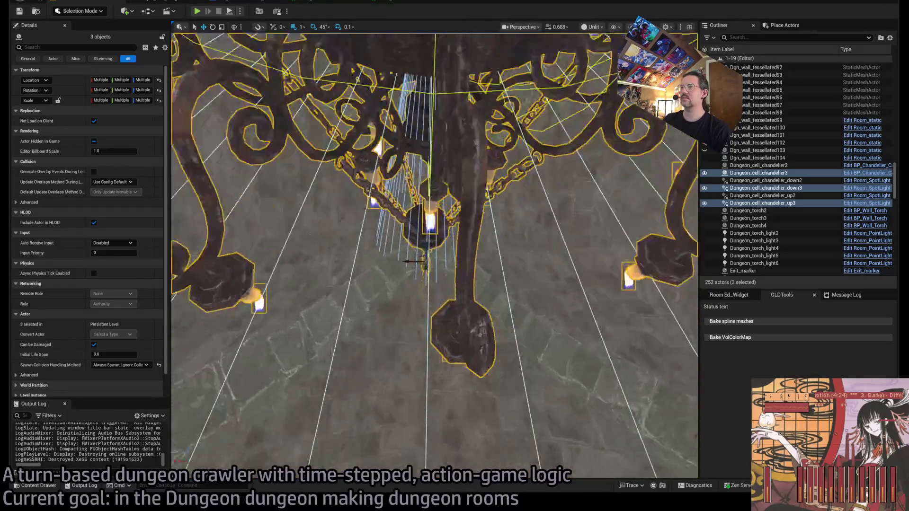
pyautogui.scroll(3, 403, 271)
pyautogui.scroll(2, 411, 263)
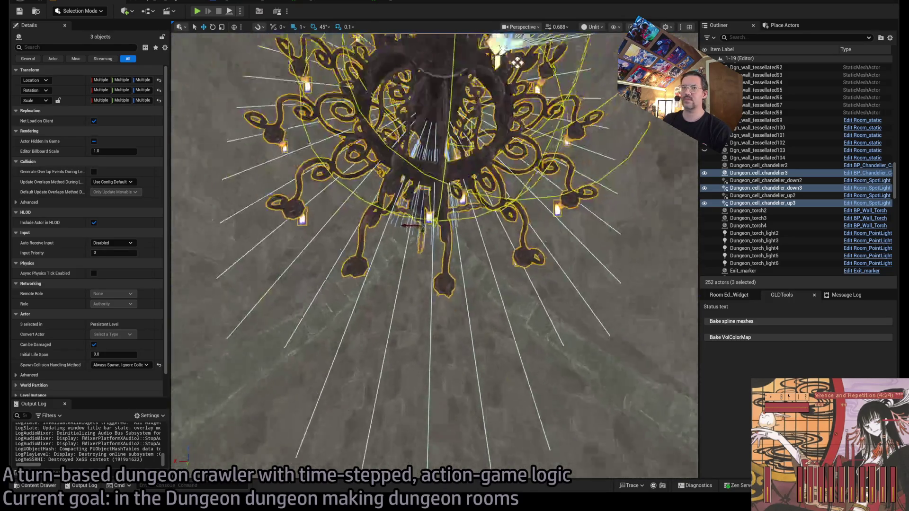
pyautogui.hotkey('ctrl', 's')
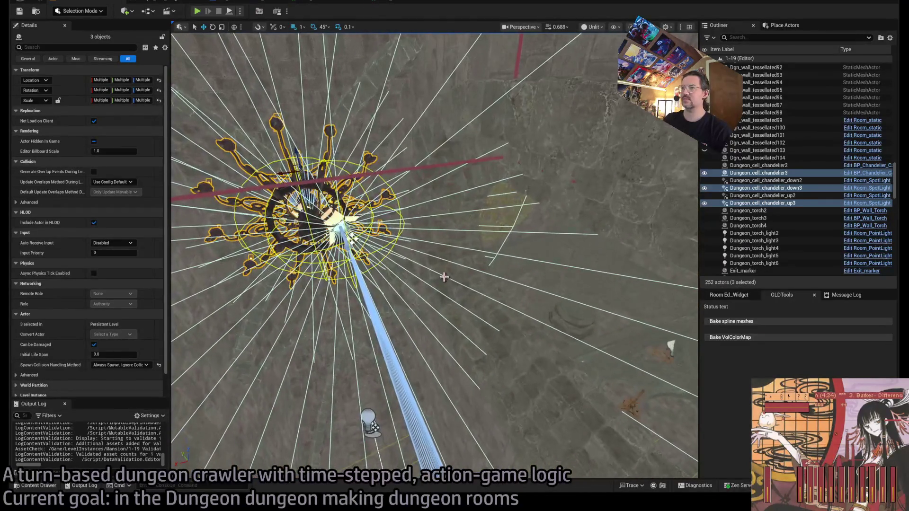
pyautogui.click(202, 12)
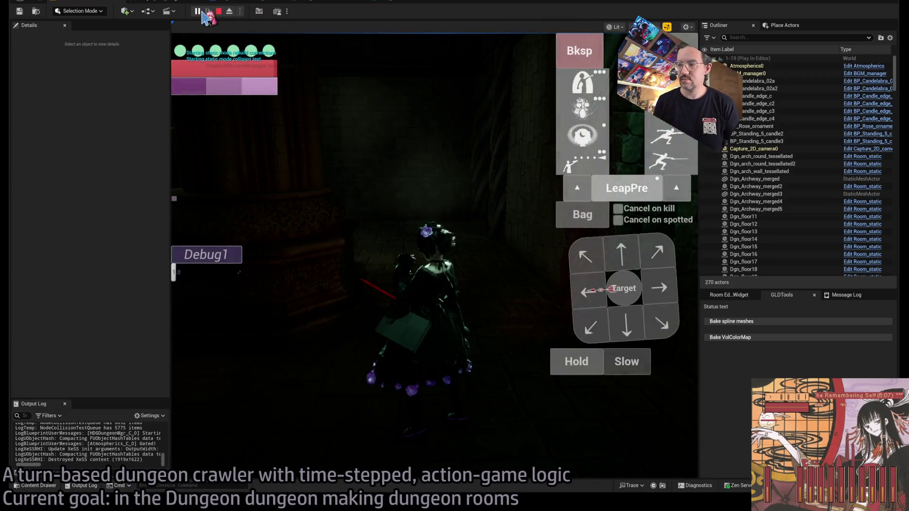
# Give the down3 and up3 spotlights a second HDG Exit Visibility entry, then play-test.
pyautogui.press('Escape')
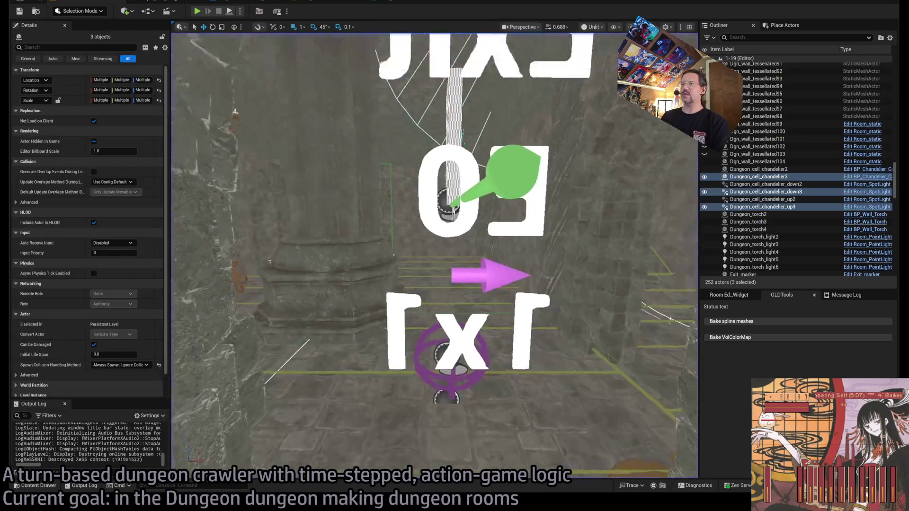
pyautogui.press('f')
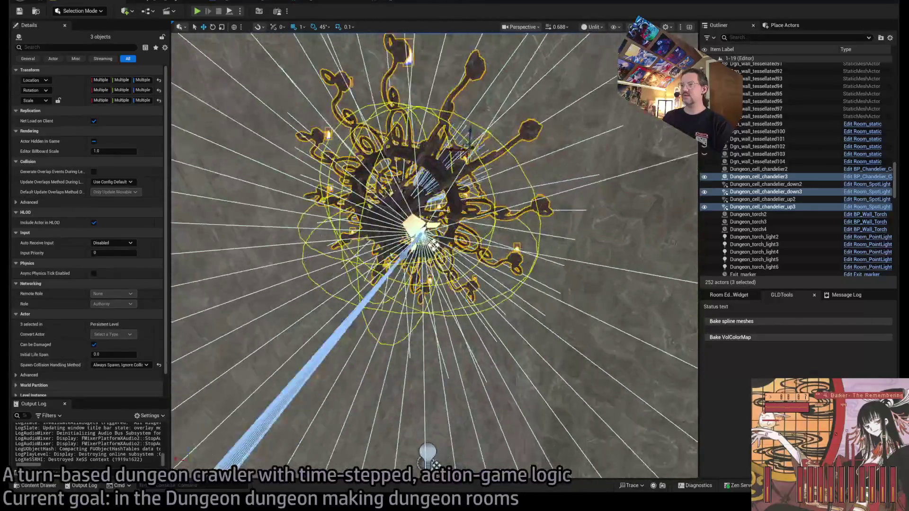
pyautogui.click(443, 229)
pyautogui.scroll(-10, 77, 300)
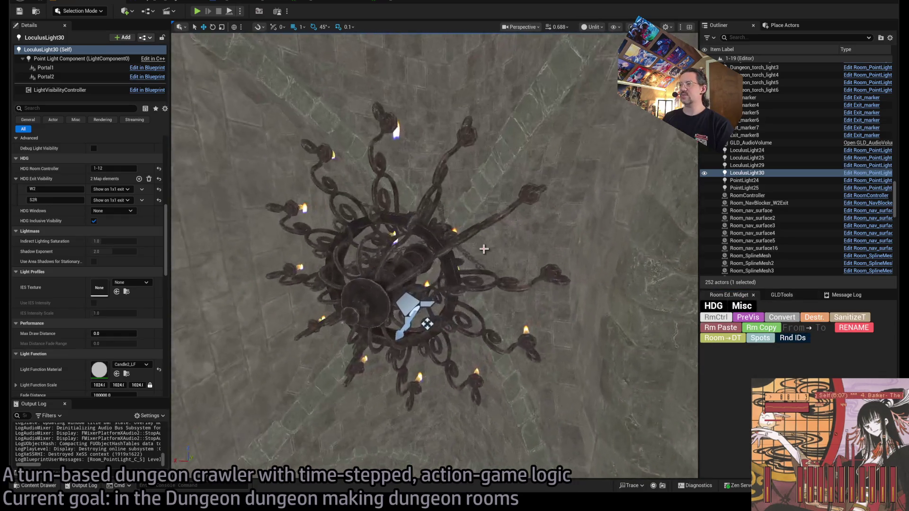
pyautogui.click(480, 286)
pyautogui.keyDown('ctrl'); pyautogui.click(481, 286); pyautogui.keyUp('ctrl')
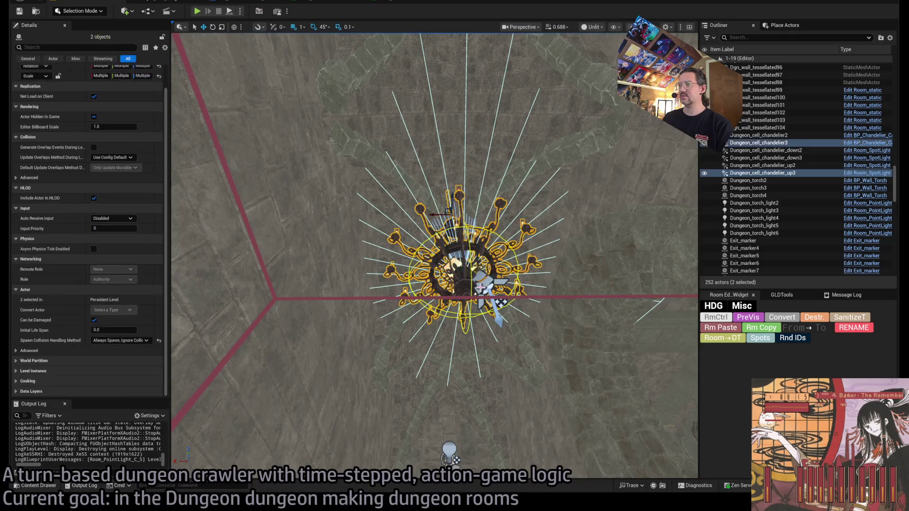
pyautogui.click(448, 267)
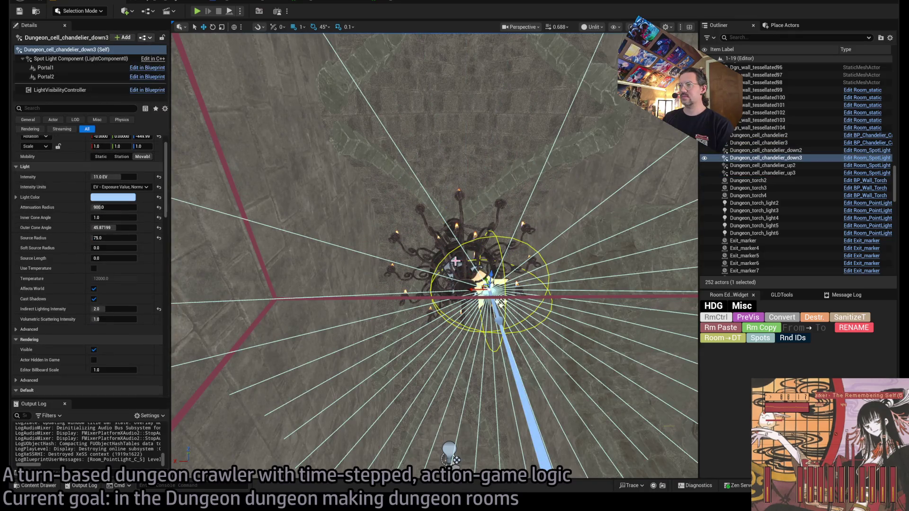
pyautogui.keyDown('ctrl'); pyautogui.click(455, 260); pyautogui.keyUp('ctrl')
pyautogui.click(734, 337)
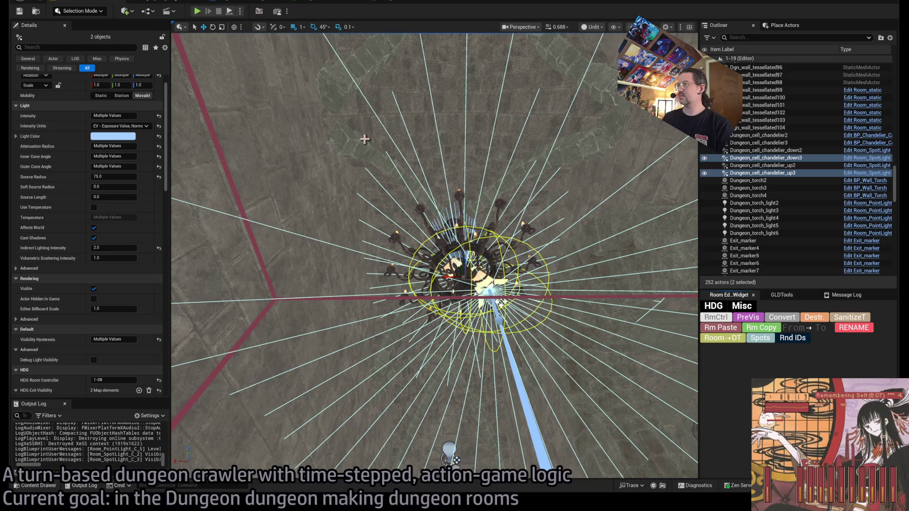
pyautogui.hotkey('alt', 'p')
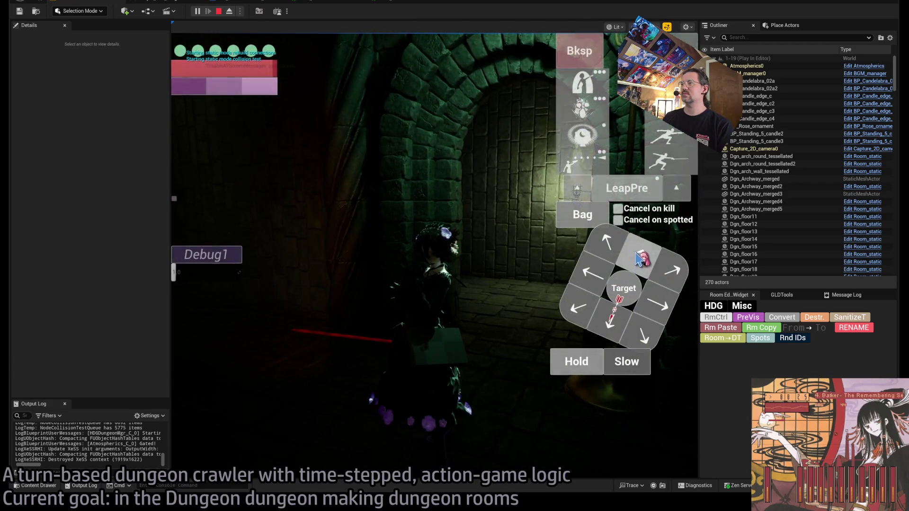
# Move the character down the corridor into the next room with the direction pad and Go!, then stop.
pyautogui.click(537, 272)
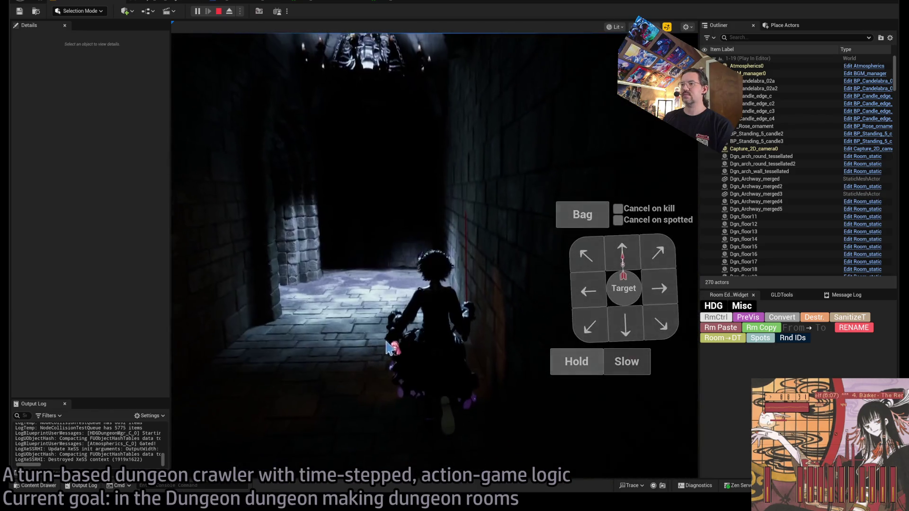
pyautogui.click(590, 257)
pyautogui.click(211, 357)
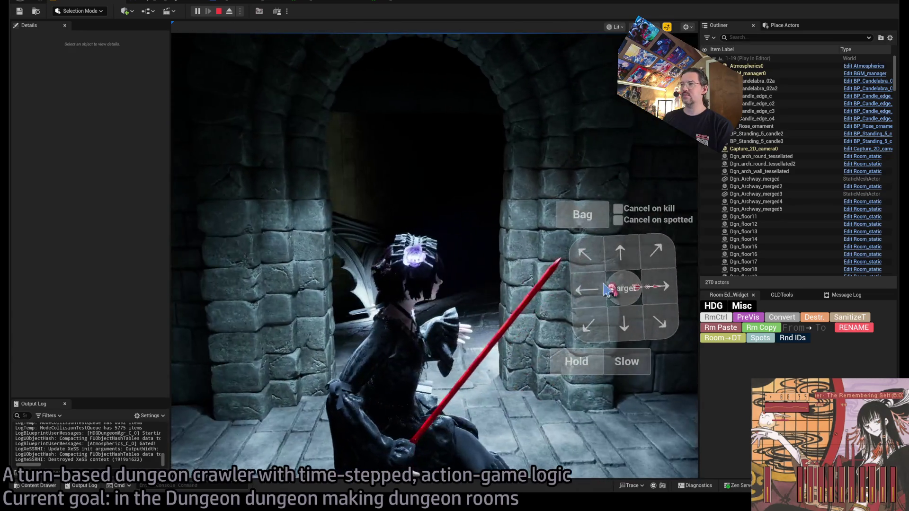
pyautogui.click(232, 349)
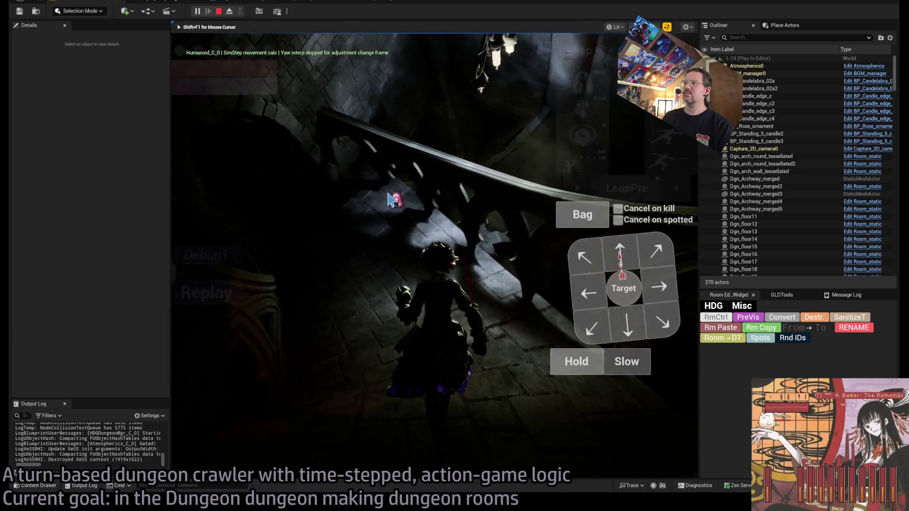
pyautogui.press('Escape')
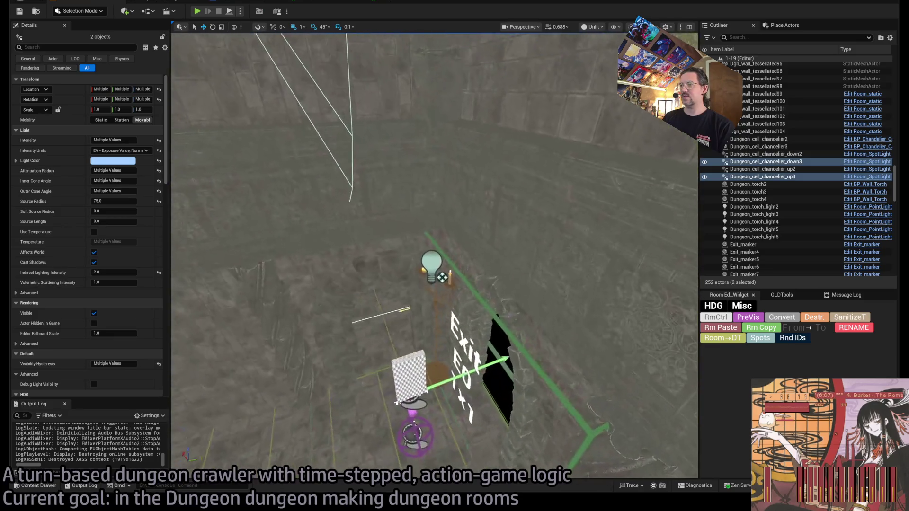
# Duplicate the candelabra as a copy turned 135° by the Exit S2R wall, viewed in Lit mode.
pyautogui.click(439, 276)
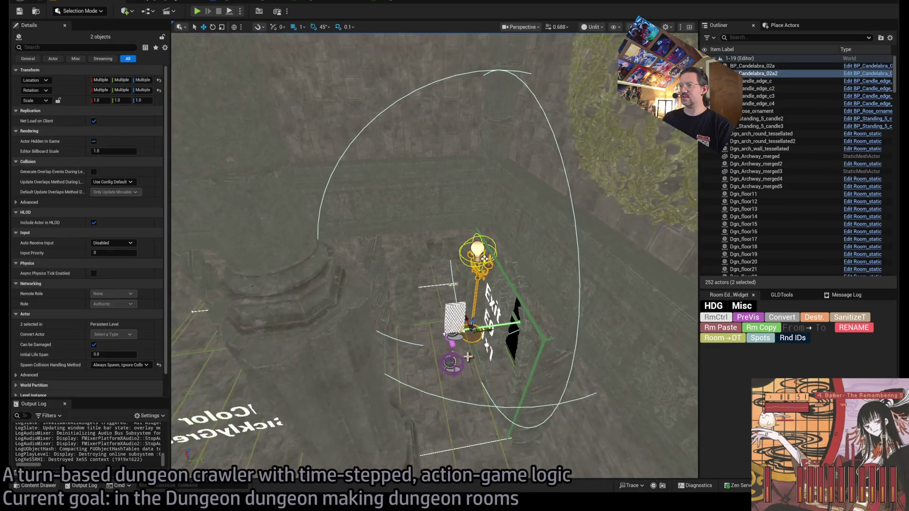
pyautogui.moveTo(477, 325); pyautogui.dragTo(480, 340)
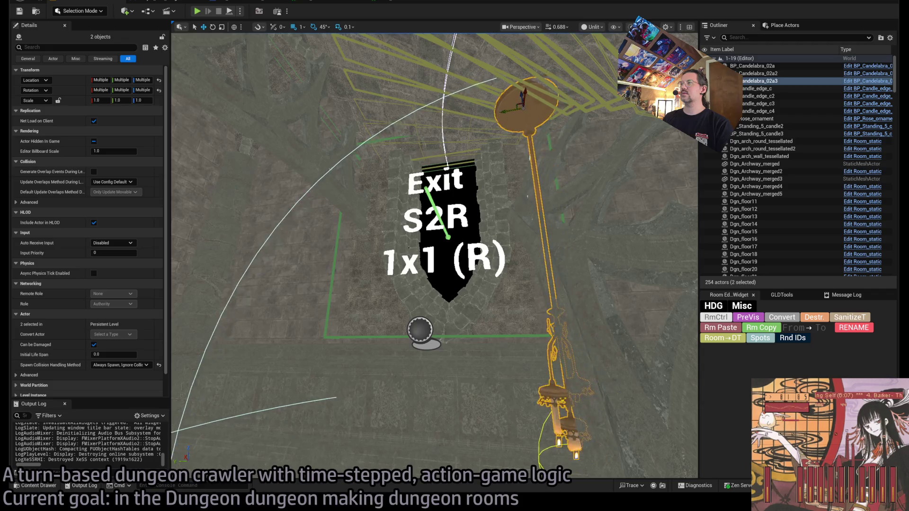
pyautogui.moveTo(536, 237); pyautogui.dragTo(536, 148)
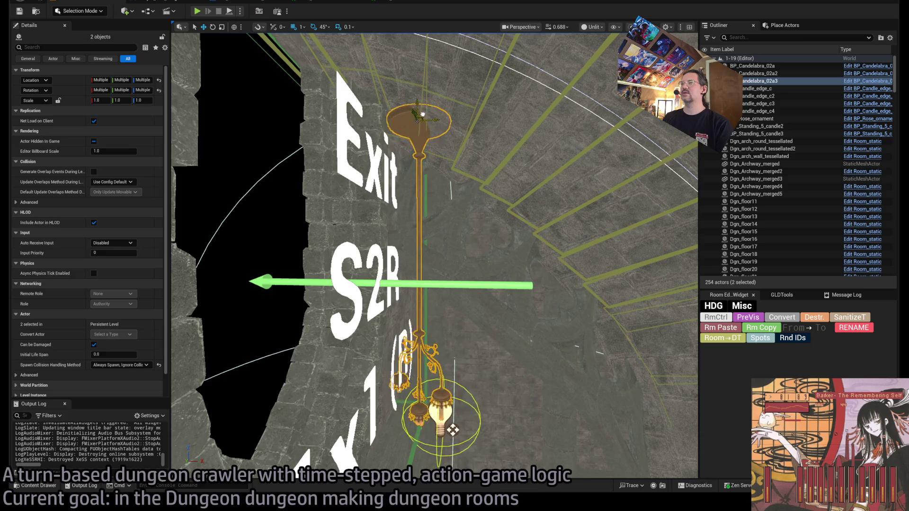
pyautogui.moveTo(485, 455); pyautogui.dragTo(390, 450)
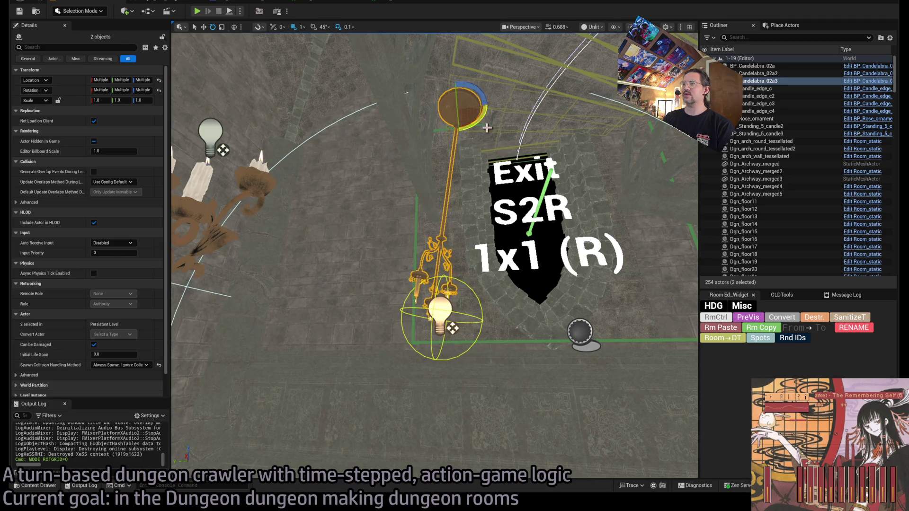
pyautogui.scroll(10, 434, 255)
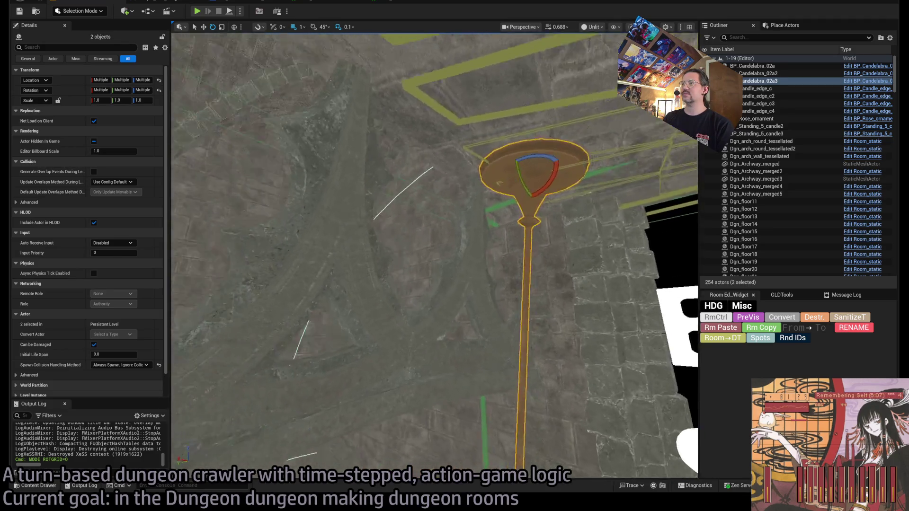
pyautogui.scroll(5, 435, 255)
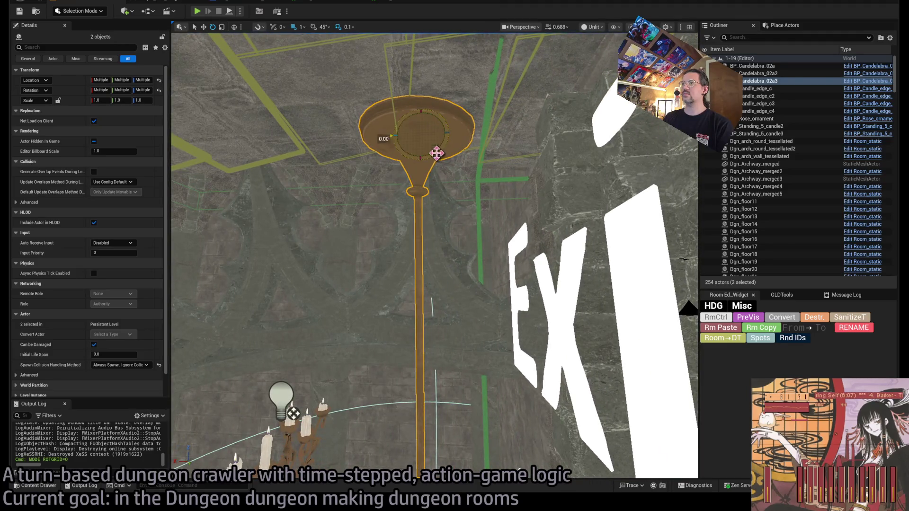
pyautogui.scroll(10, 441, 160)
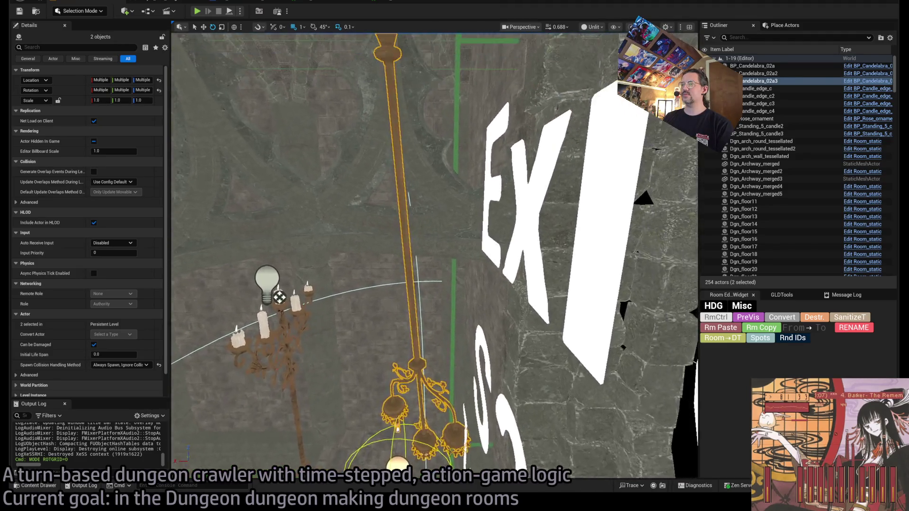
pyautogui.scroll(5, 435, 256)
pyautogui.hotkey('alt', '4')
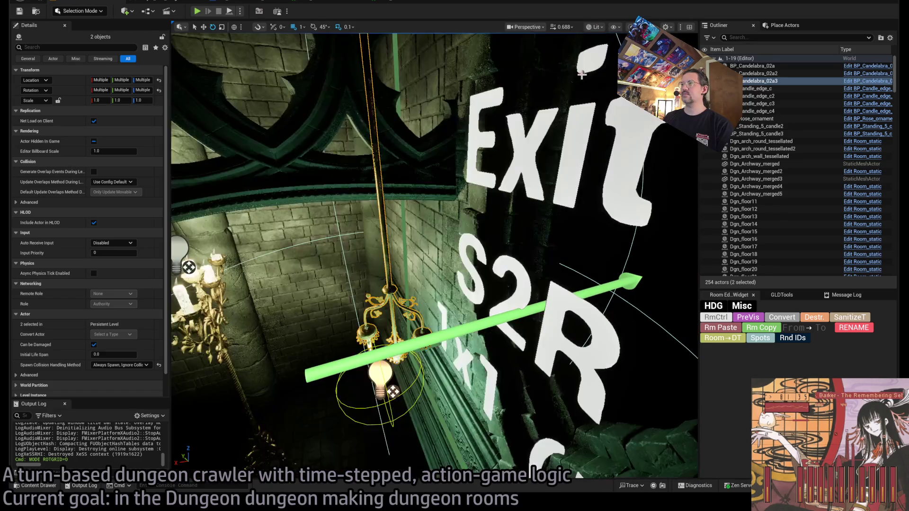
# Reduce PointLight26's attenuation radius from 400 to 200.
pyautogui.scroll(-5, 434, 256)
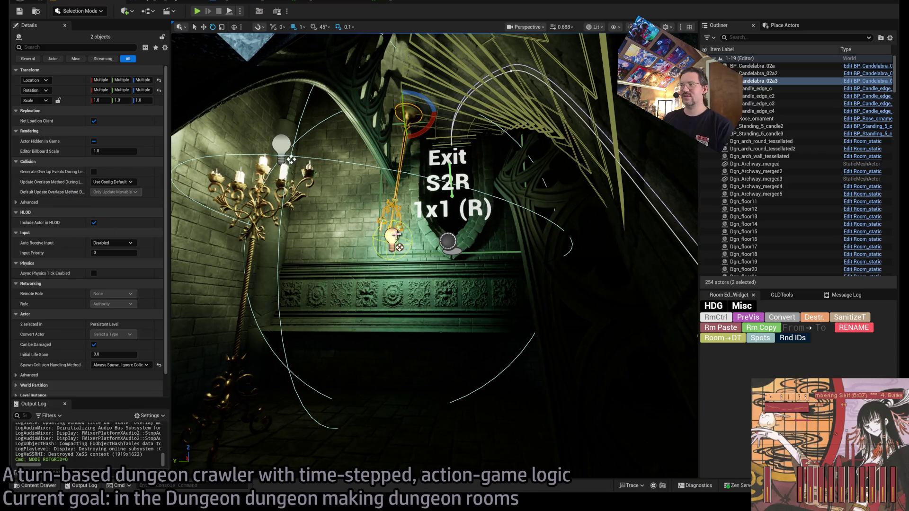
pyautogui.click(396, 235)
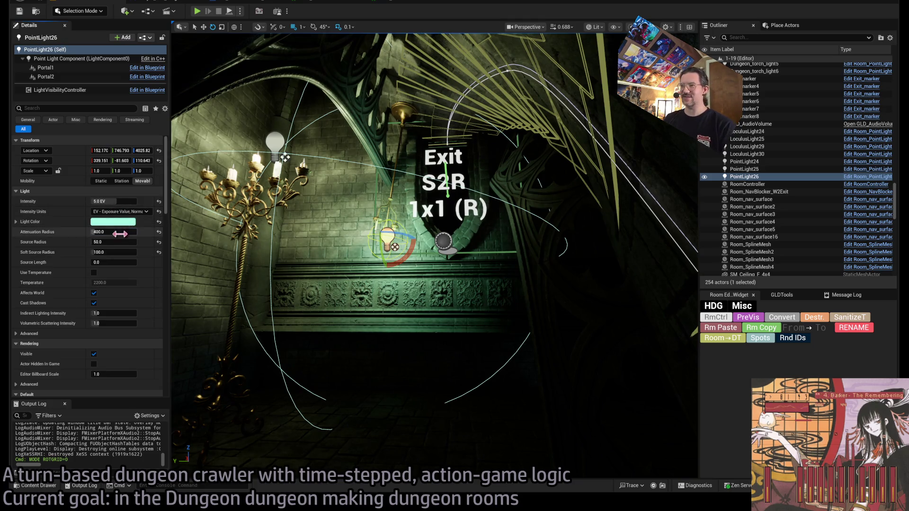
pyautogui.write('00')
pyautogui.press('Return')
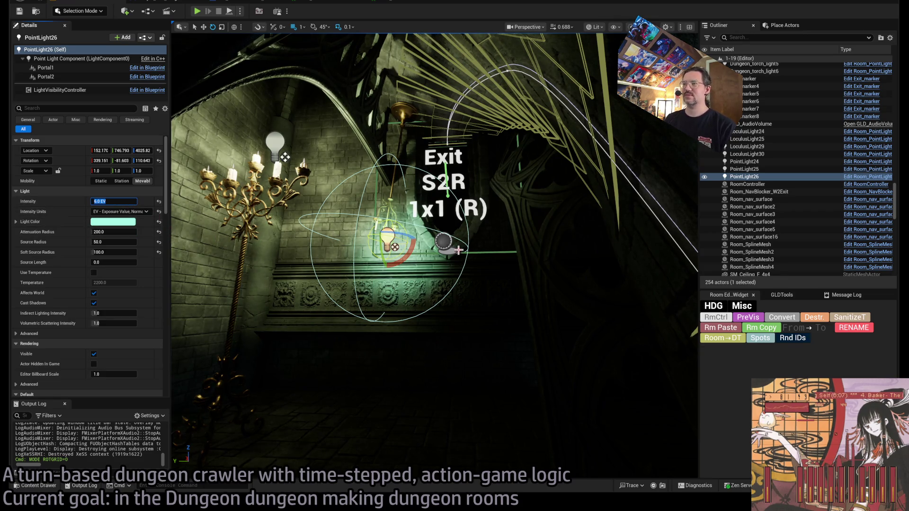
pyautogui.moveTo(459, 250); pyautogui.dragTo(246, 222)
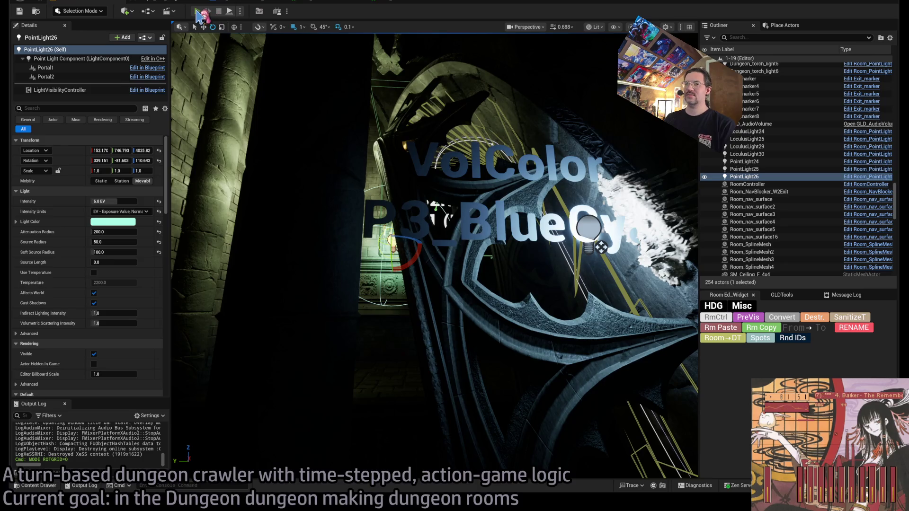
pyautogui.click(198, 12)
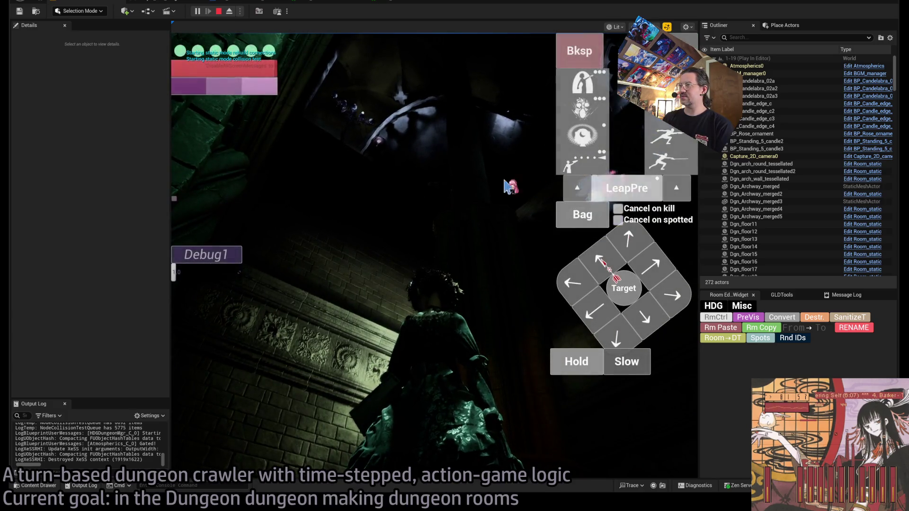
pyautogui.click(505, 187)
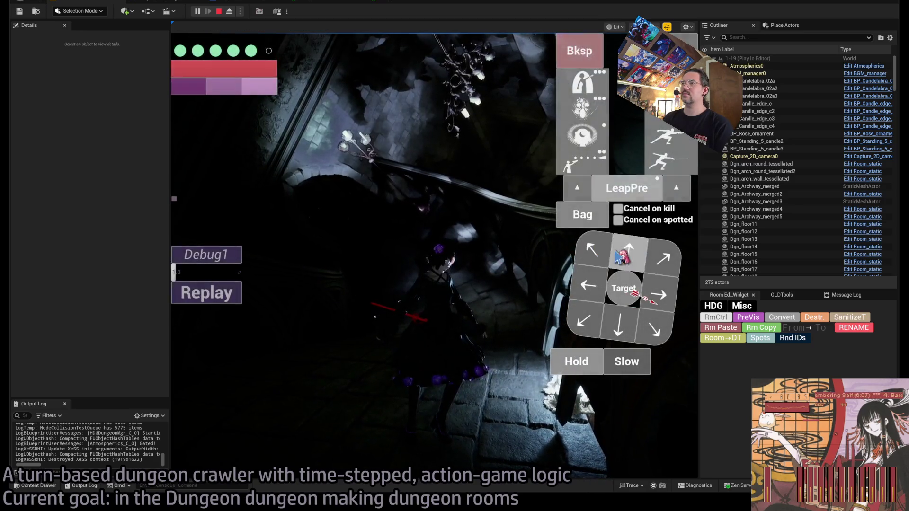
pyautogui.click(618, 257)
pyautogui.click(235, 338)
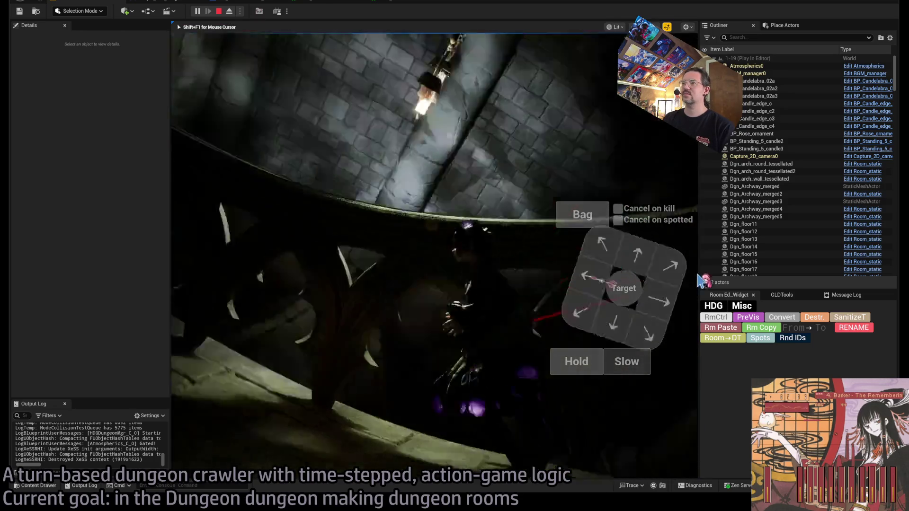
pyautogui.press('Escape')
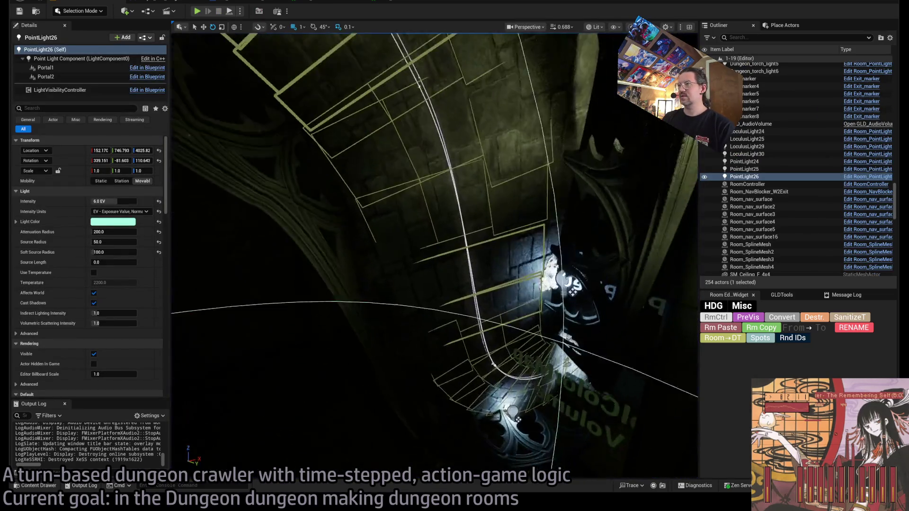
# Inspect the Room_SplineMesh4 arch, stair surface, PointLight26 and chandelier around the spiral stairs.
pyautogui.moveTo(492, 223); pyautogui.dragTo(503, 219)
pyautogui.click(470, 225)
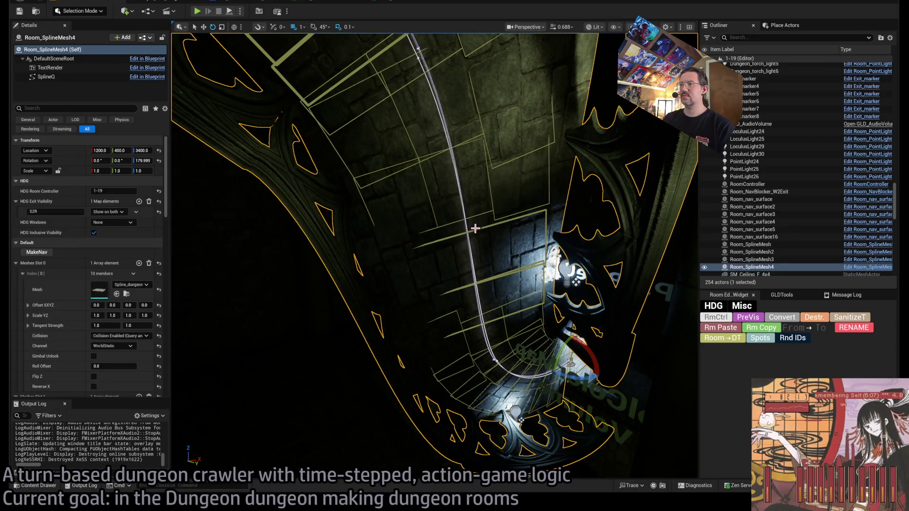
pyautogui.click(476, 229)
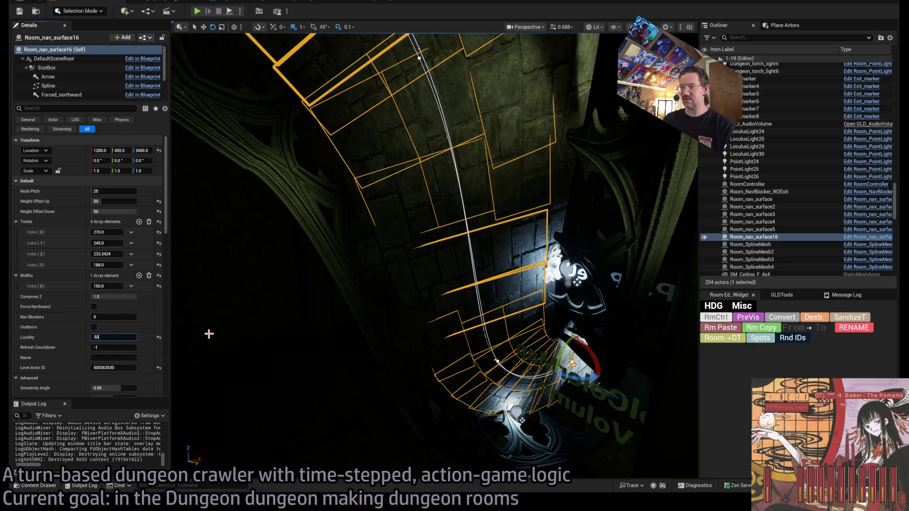
pyautogui.press('f')
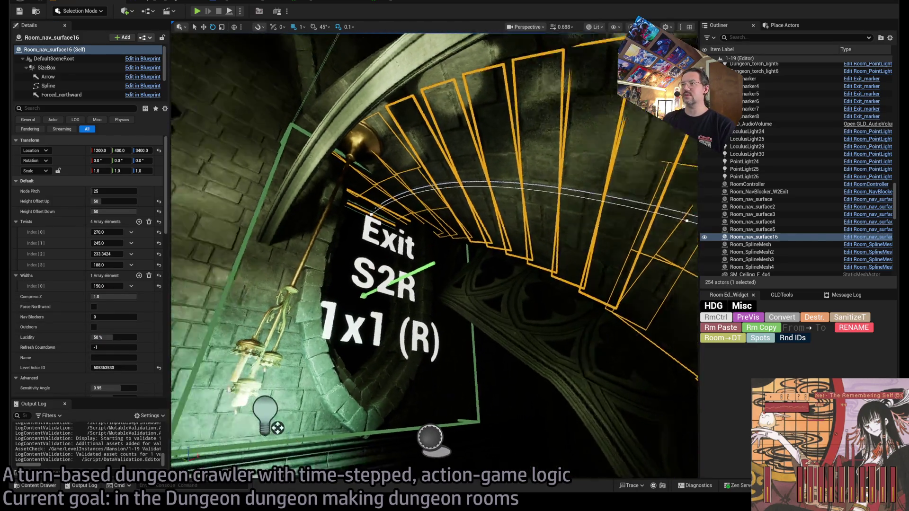
pyautogui.moveTo(355, 390); pyautogui.dragTo(355, 390)
pyautogui.click(355, 390)
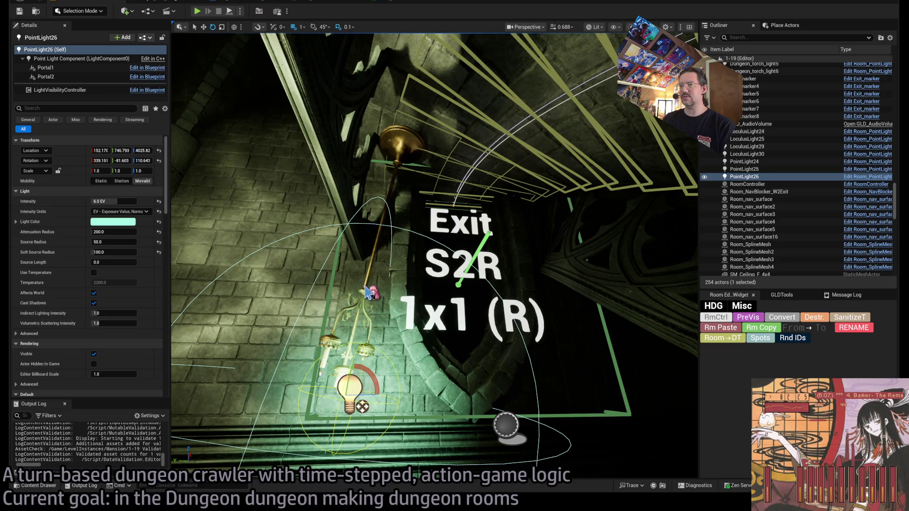
pyautogui.click(366, 292)
# Set PointLight26's exit-visibility key to S2R.
pyautogui.click(355, 385)
pyautogui.scroll(-5, 94, 306)
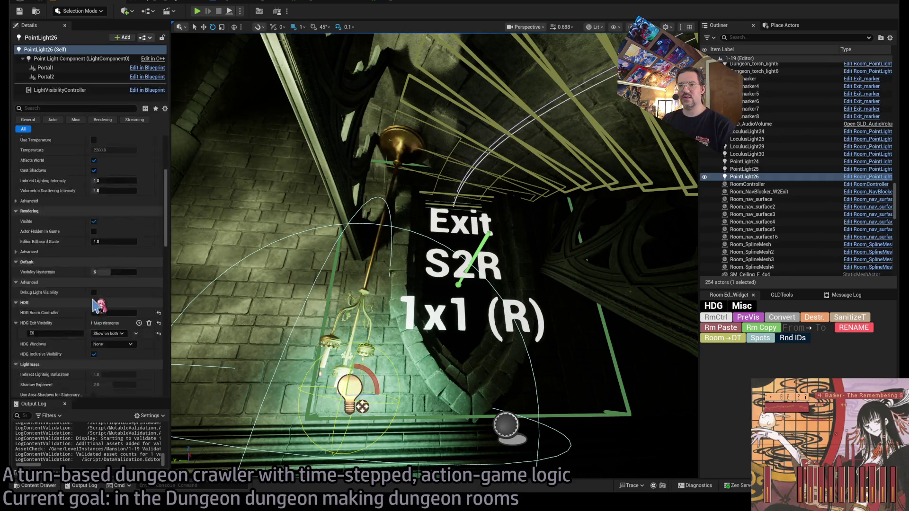
pyautogui.scroll(-4, 95, 305)
pyautogui.click(54, 238)
pyautogui.write('S2R')
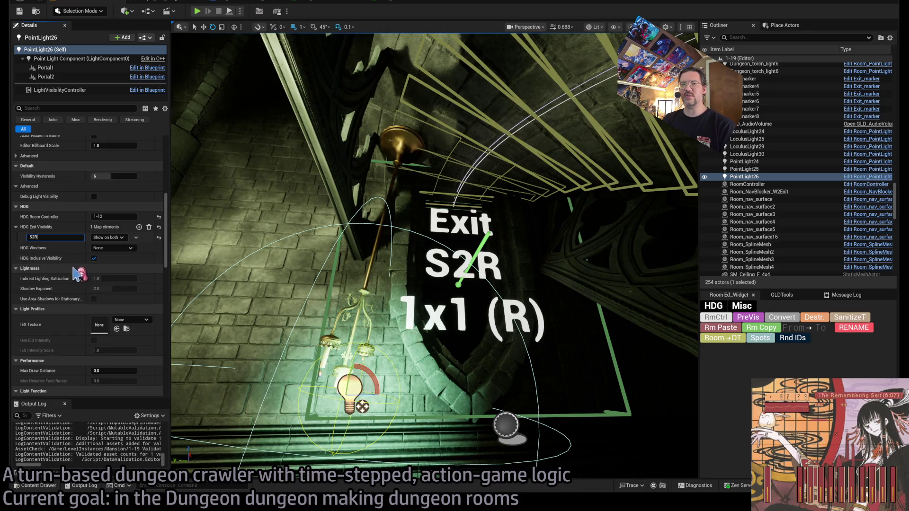
# Check the duplicated candelabra and arch, then bring up the RoomController settings.
pyautogui.click(400, 150)
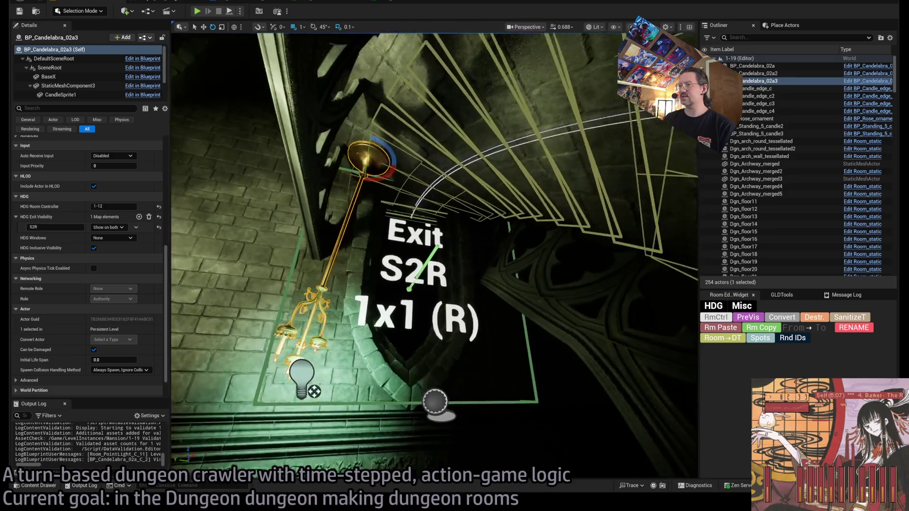
pyautogui.click(535, 149)
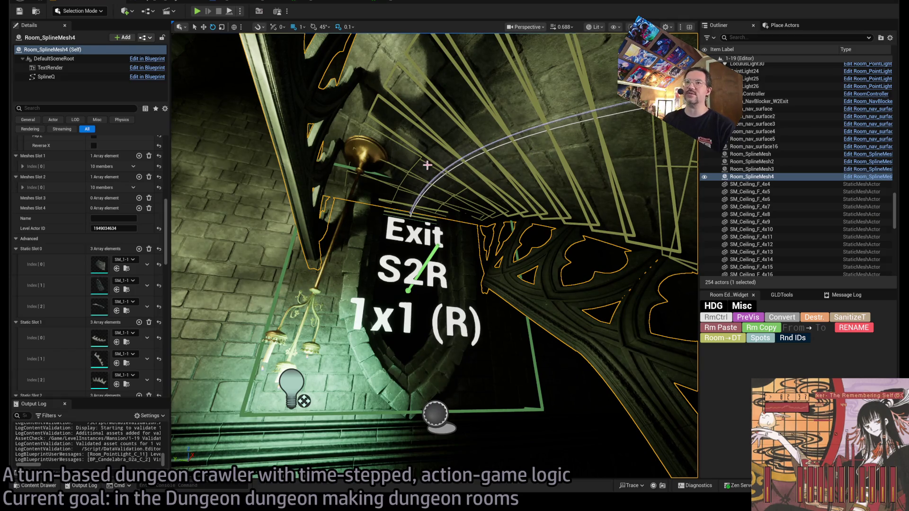
pyautogui.scroll(8, 85, 312)
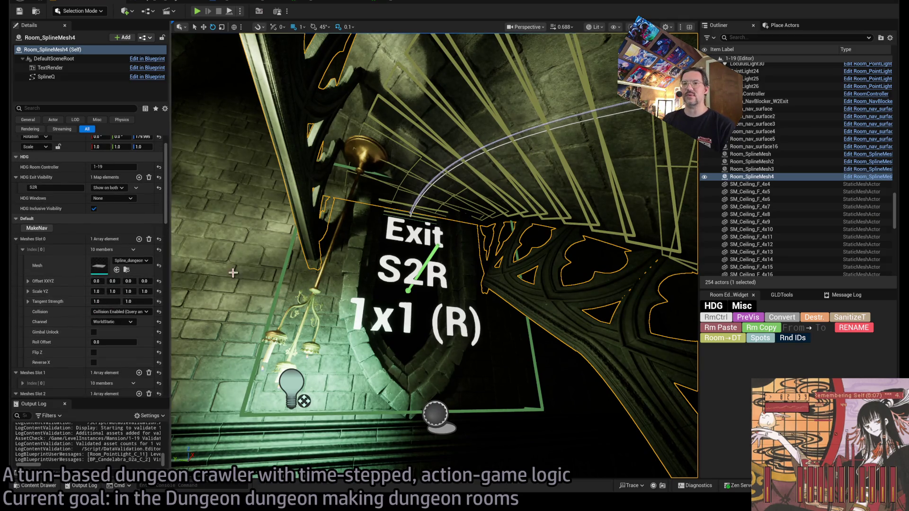
pyautogui.moveTo(287, 53); pyautogui.dragTo(288, 54)
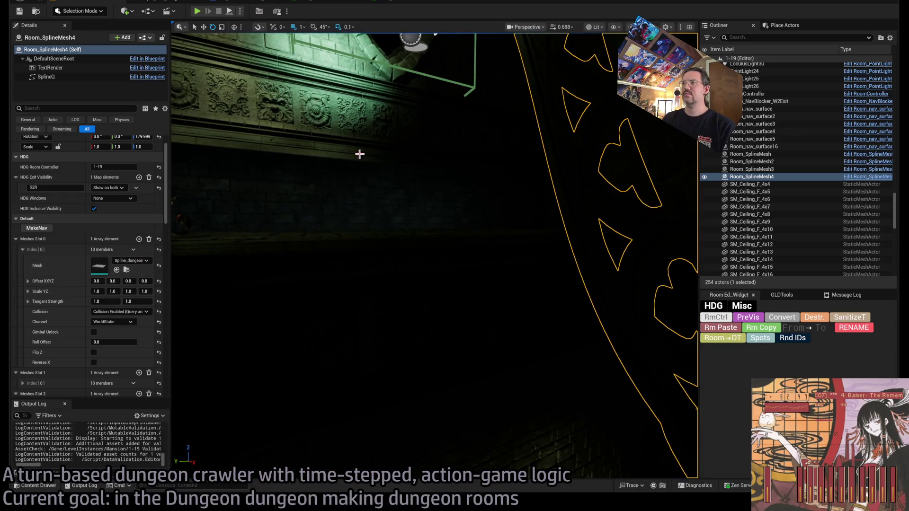
pyautogui.moveTo(359, 154); pyautogui.dragTo(388, 153)
pyautogui.click(717, 319)
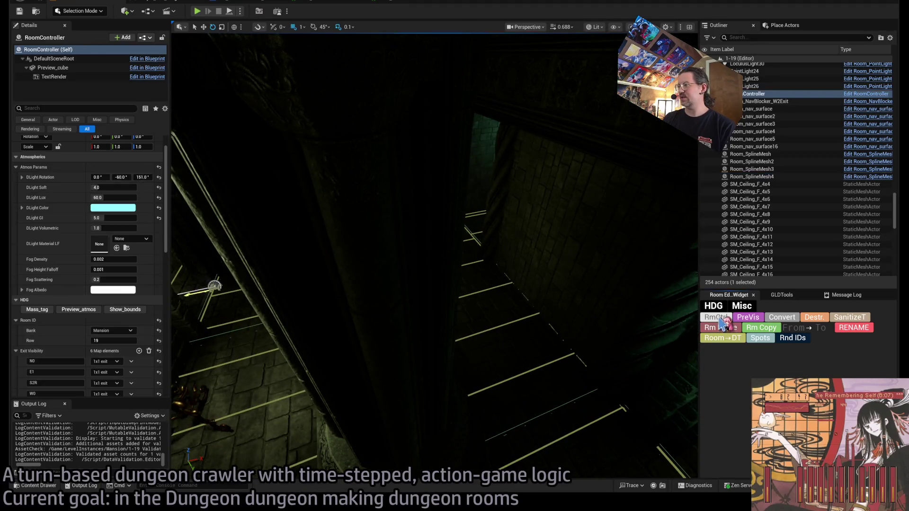
pyautogui.scroll(-2, 100, 319)
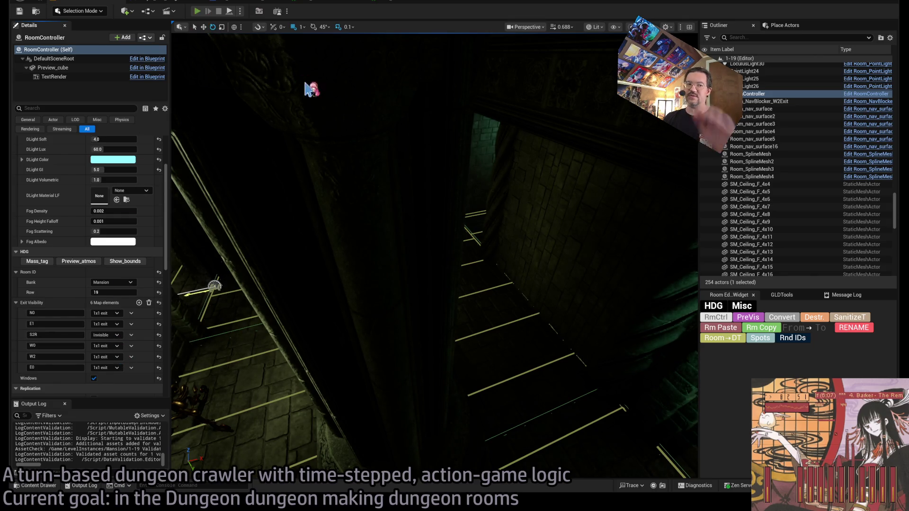
pyautogui.hotkey('alt', 'p')
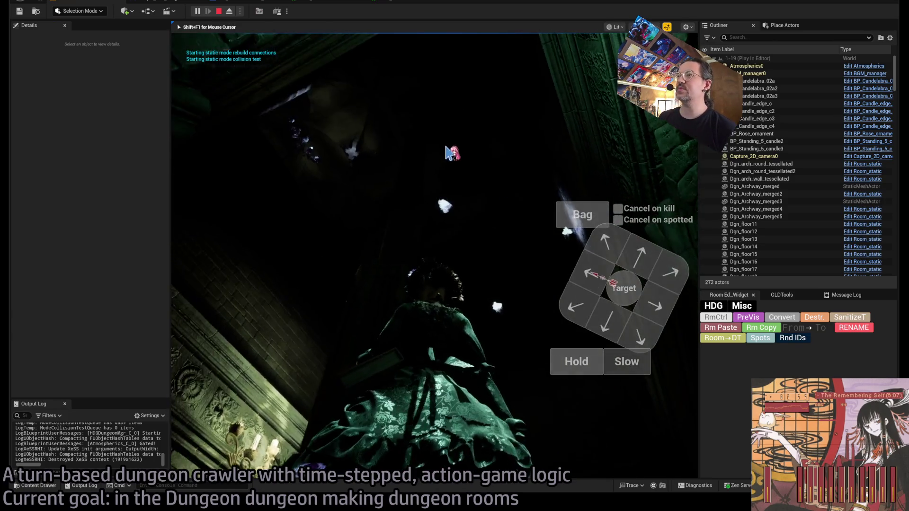
pyautogui.press('F2')
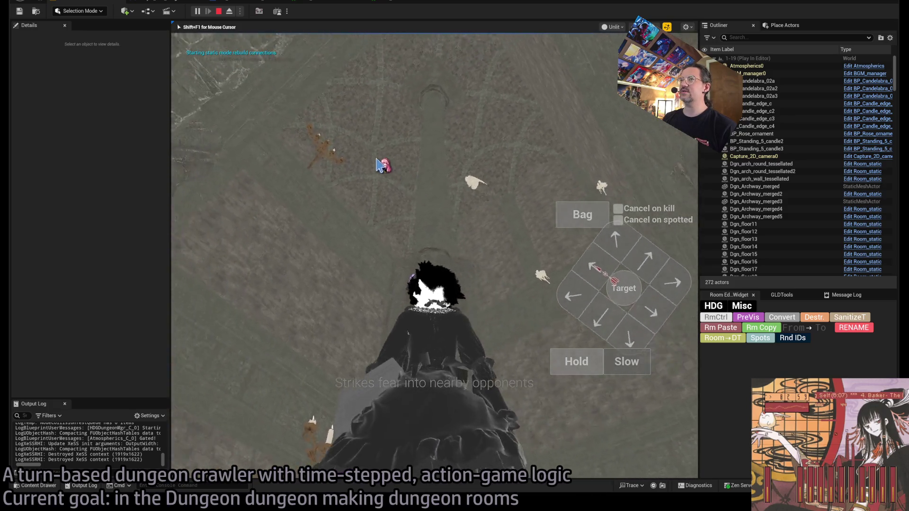
pyautogui.press('Escape')
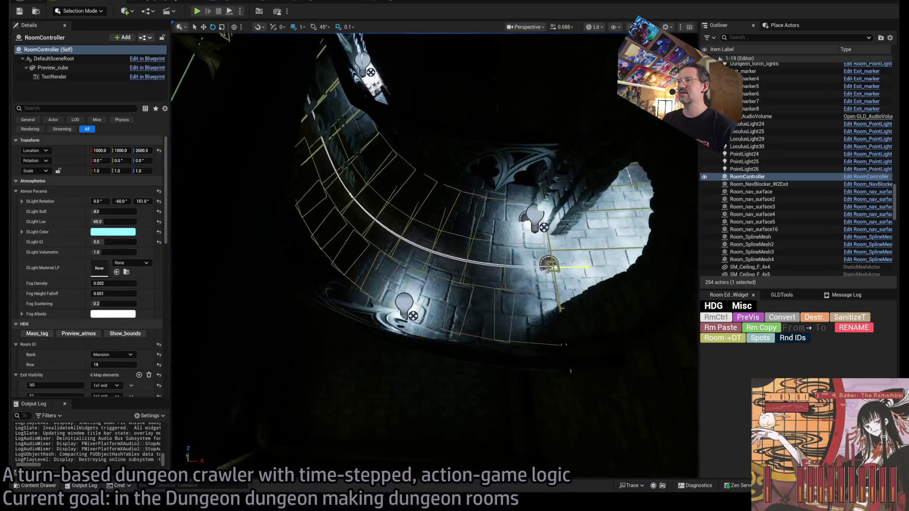
# Check LoculusLight24, LoculusLight29 and the BP_Candle_edge candles for HDG Exit Visibility S2R.
pyautogui.click(472, 227)
pyautogui.keyDown('ctrl'); pyautogui.click(452, 277); pyautogui.keyUp('ctrl')
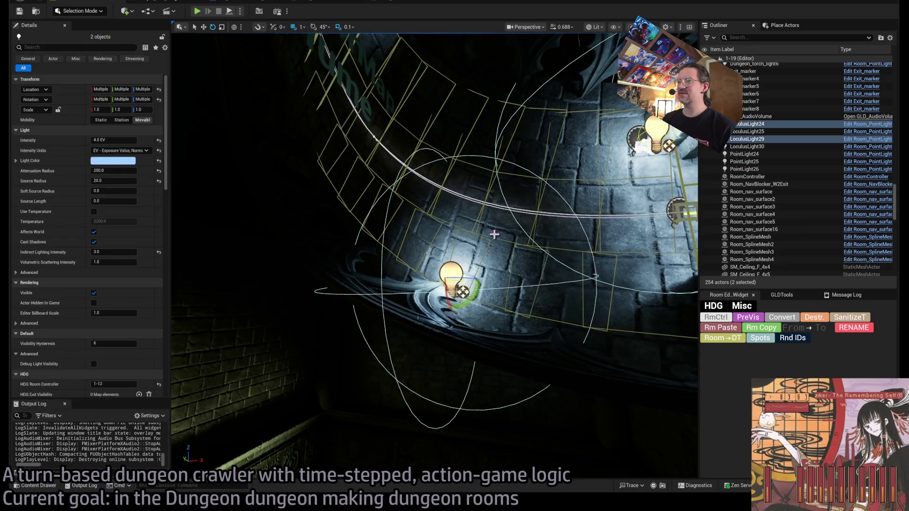
pyautogui.moveTo(494, 234); pyautogui.dragTo(410, 235)
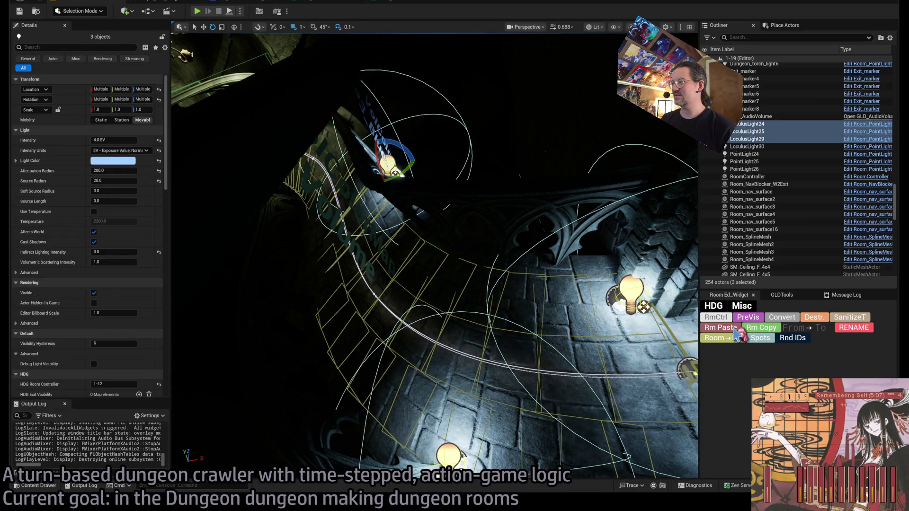
pyautogui.scroll(-4, 89, 286)
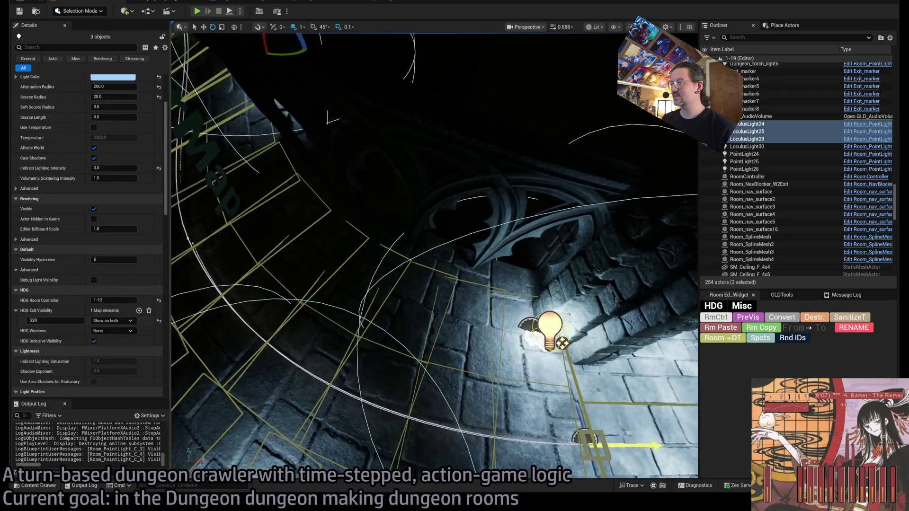
pyautogui.click(532, 337)
pyautogui.click(725, 332)
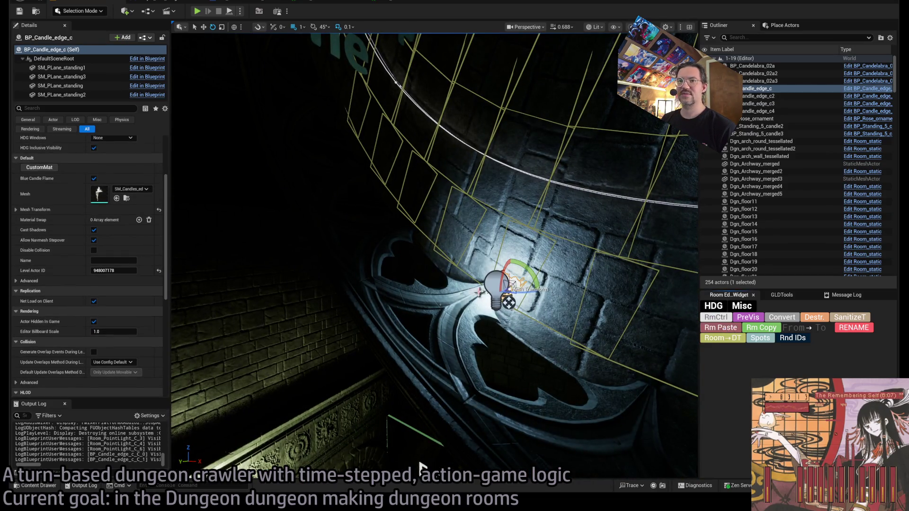
pyautogui.moveTo(423, 469); pyautogui.dragTo(388, 463)
pyautogui.click(492, 322)
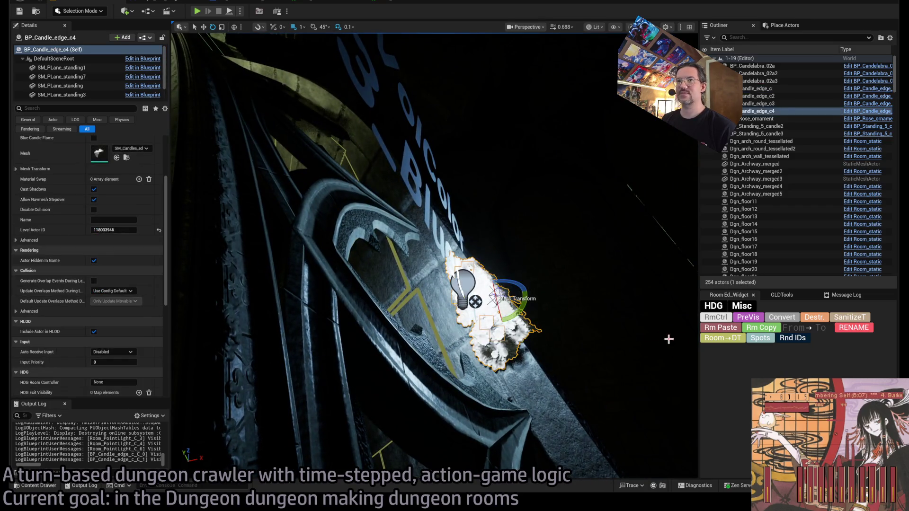
pyautogui.scroll(-1, 134, 341)
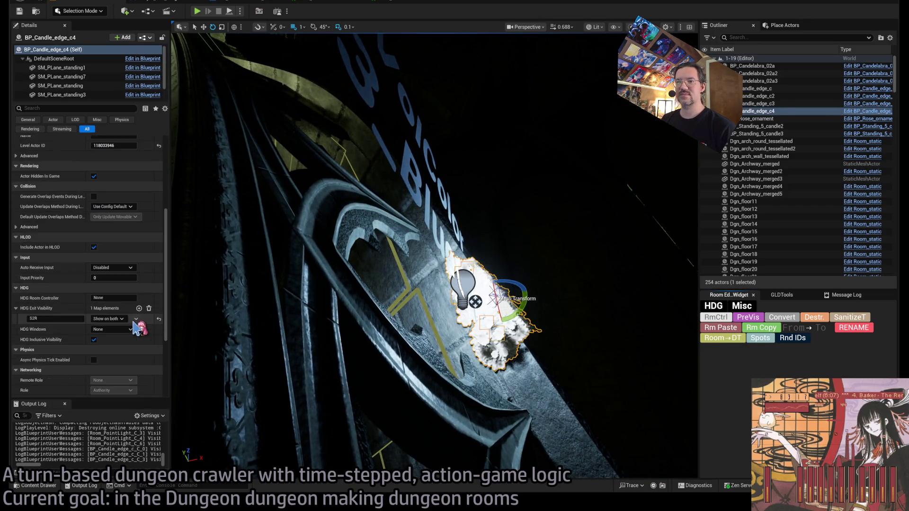
# Play-test the room, then send Dungeon_torch_light5 and the candelabra to the DataTable with Room→DT.
pyautogui.click(197, 11)
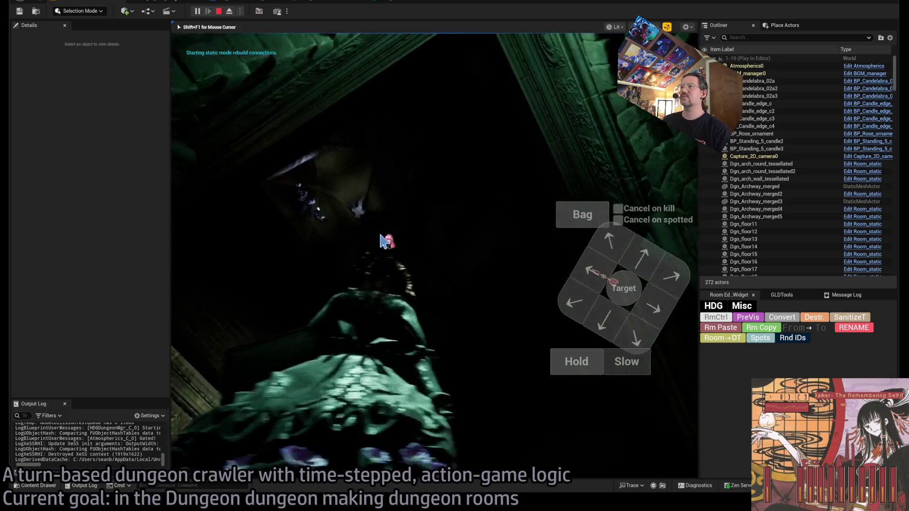
pyautogui.press('Escape')
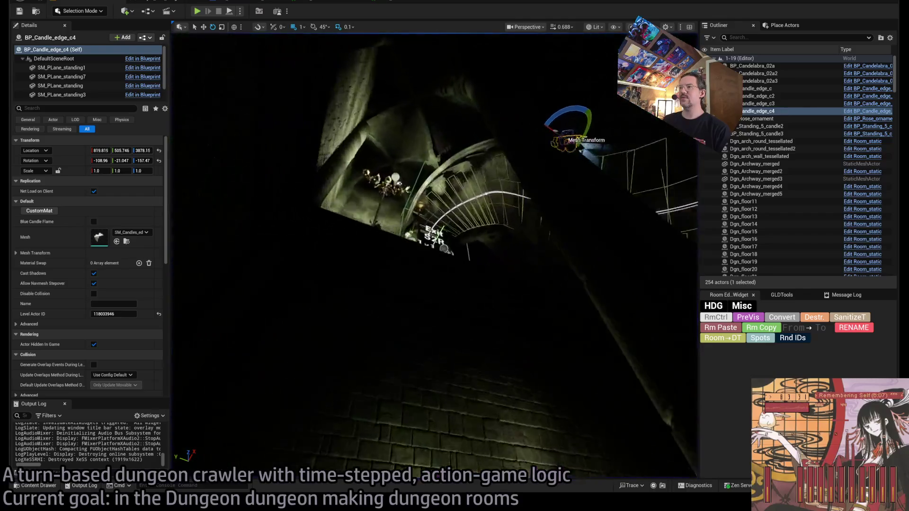
pyautogui.click(424, 225)
pyautogui.keyDown('ctrl'); pyautogui.click(412, 251); pyautogui.keyUp('ctrl')
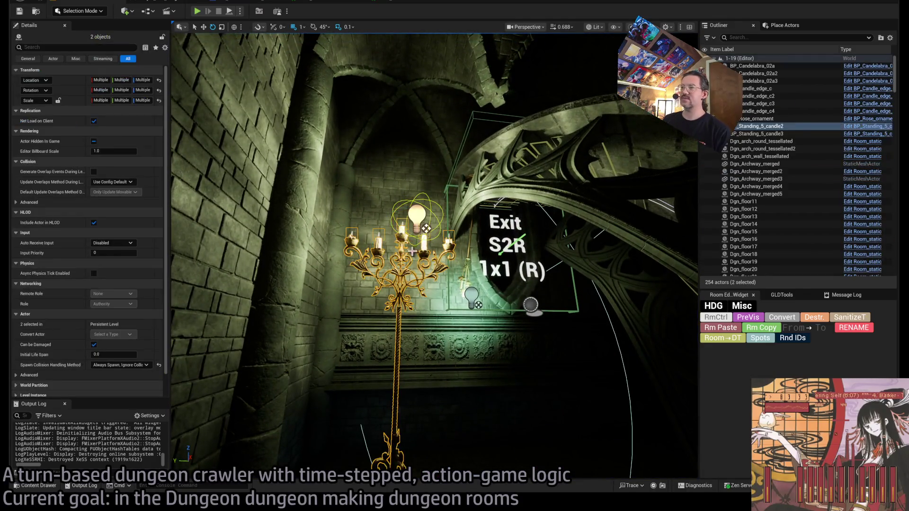
pyautogui.click(723, 340)
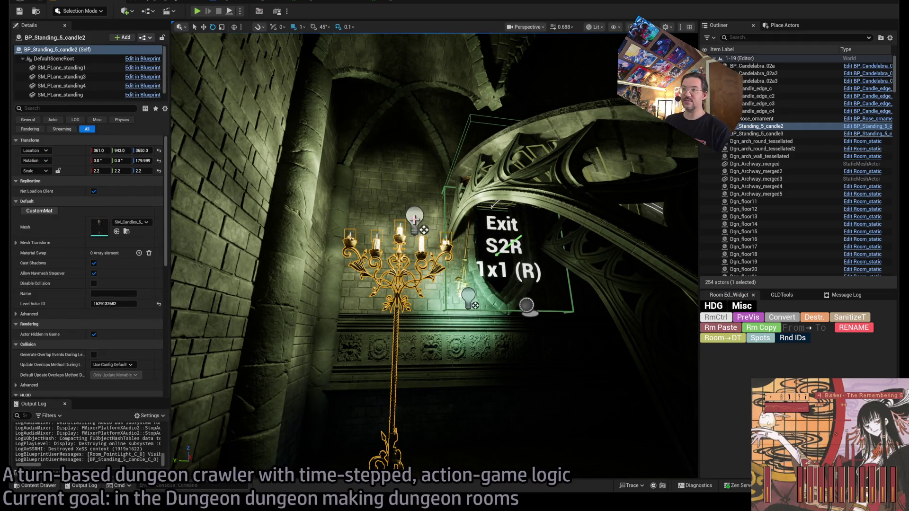
pyautogui.click(415, 219)
pyautogui.scroll(-3, 414, 220)
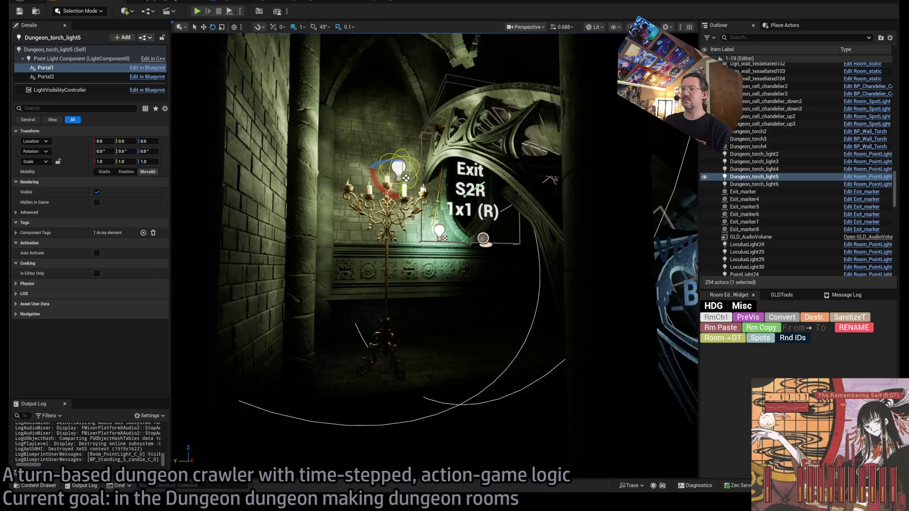
pyautogui.moveTo(211, 142)
pyautogui.mouseDown()
pyautogui.moveTo(223, 128)
pyautogui.moveTo(211, 122)
pyautogui.mouseUp()
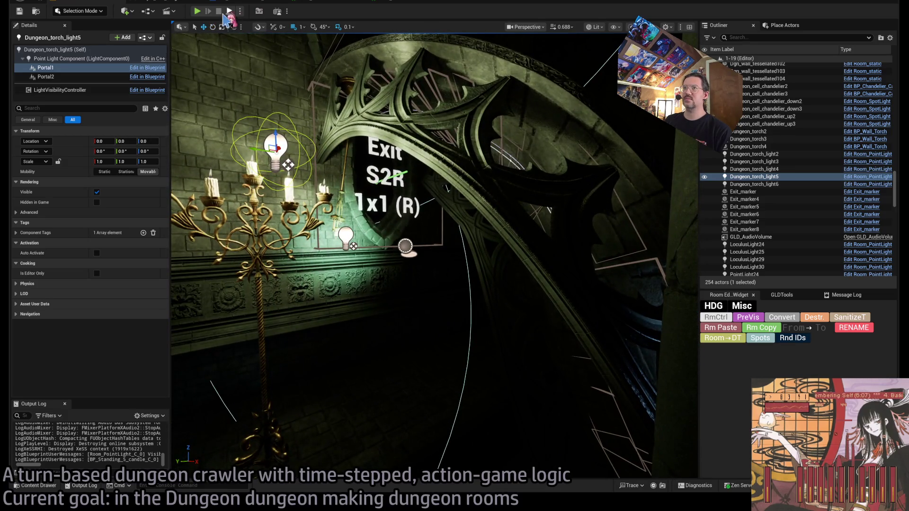
pyautogui.hotkey('alt', 'p')
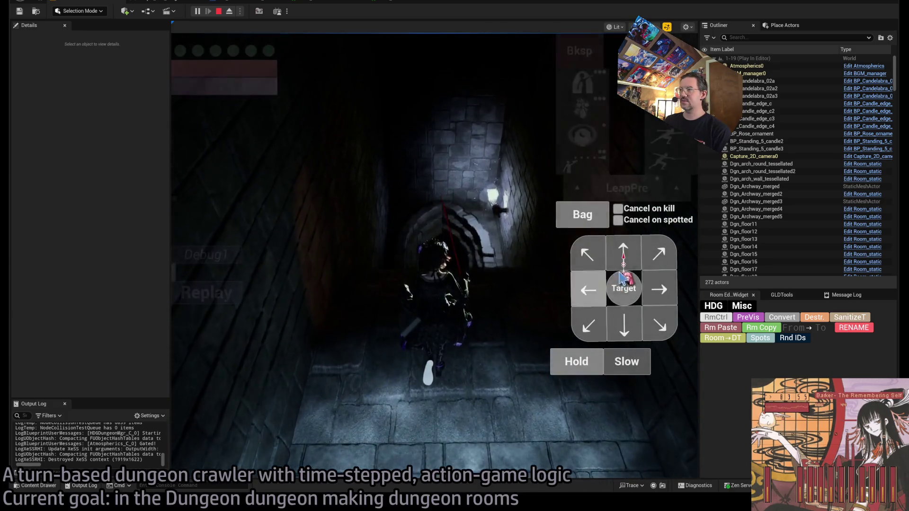
pyautogui.click(223, 342)
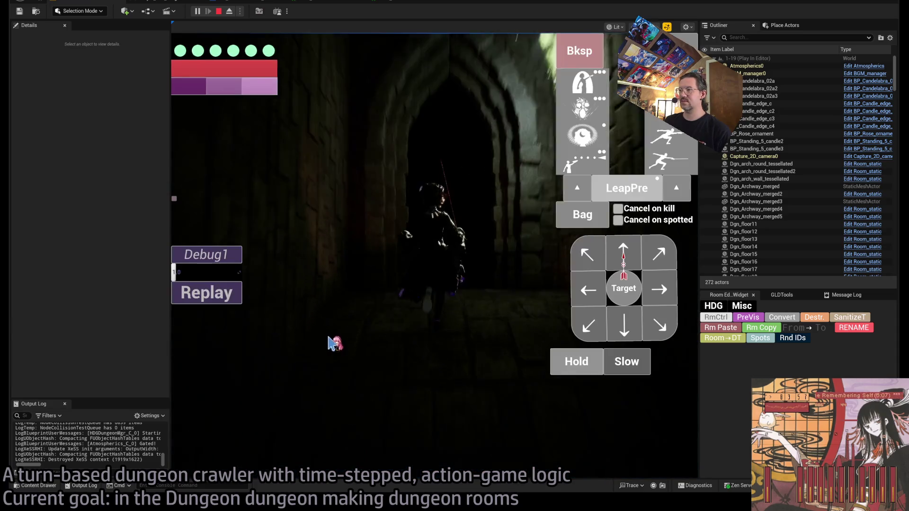
pyautogui.press('Escape')
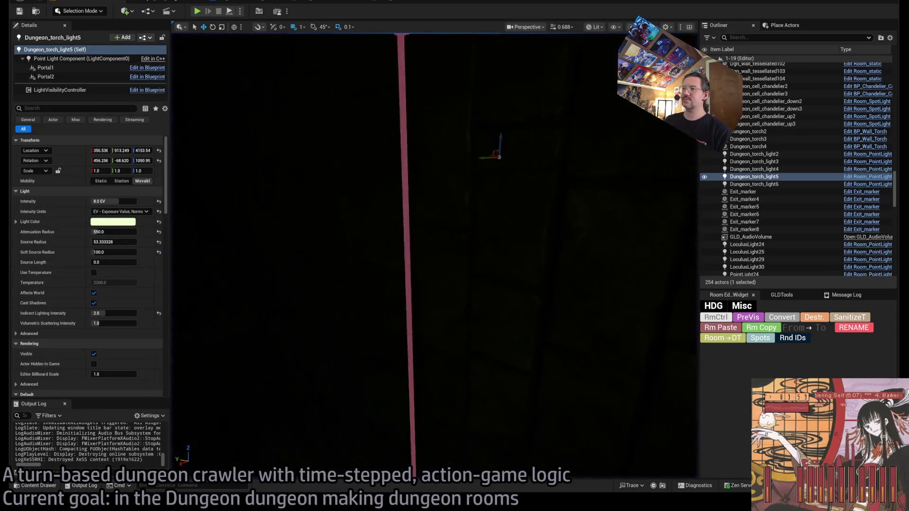
pyautogui.moveTo(434, 255)
pyautogui.mouseDown()
pyautogui.moveTo(434, 246)
pyautogui.moveTo(454, 247)
pyautogui.moveTo(445, 256)
pyautogui.moveTo(426, 251)
pyautogui.moveTo(421, 265)
pyautogui.moveTo(440, 246)
pyautogui.moveTo(435, 236)
pyautogui.moveTo(416, 250)
pyautogui.moveTo(426, 265)
pyautogui.moveTo(434, 255)
pyautogui.mouseUp()
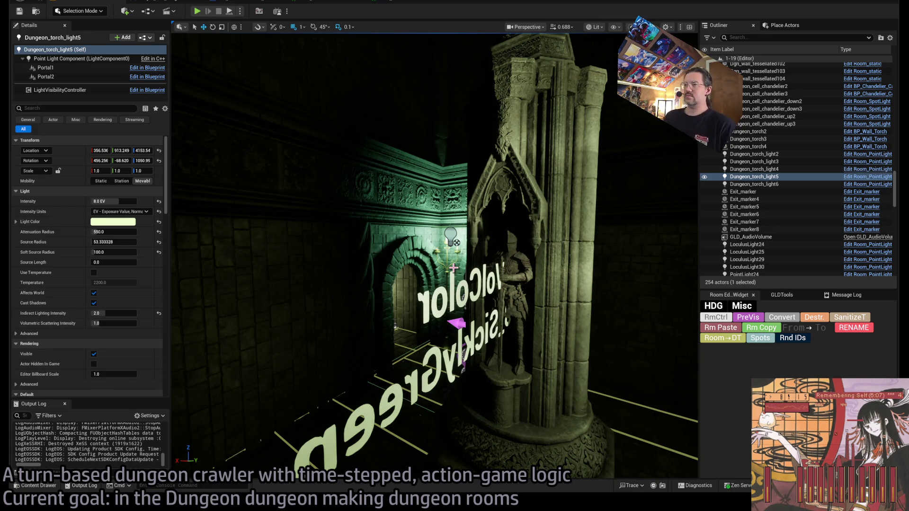
pyautogui.moveTo(580, 239); pyautogui.dragTo(445, 32)
pyautogui.moveTo(271, 89); pyautogui.dragTo(312, 90)
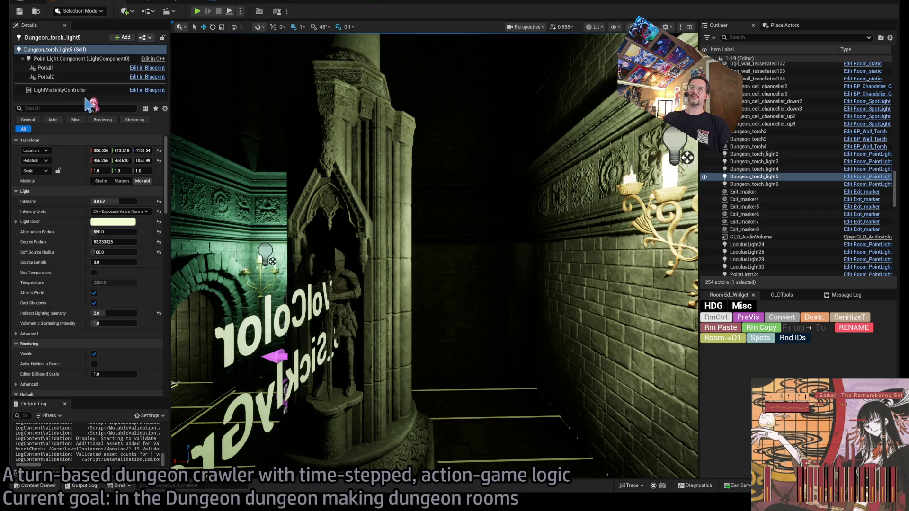
pyautogui.click(180, 4)
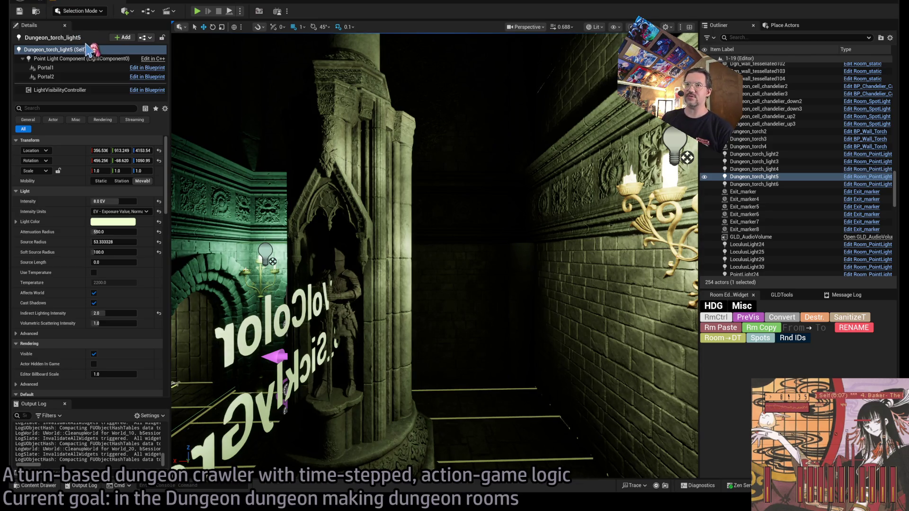
# Open the 1-SHW_1x1 level from LevelInstances > Mansion and switch to Unlit view.
pyautogui.click(52, 486)
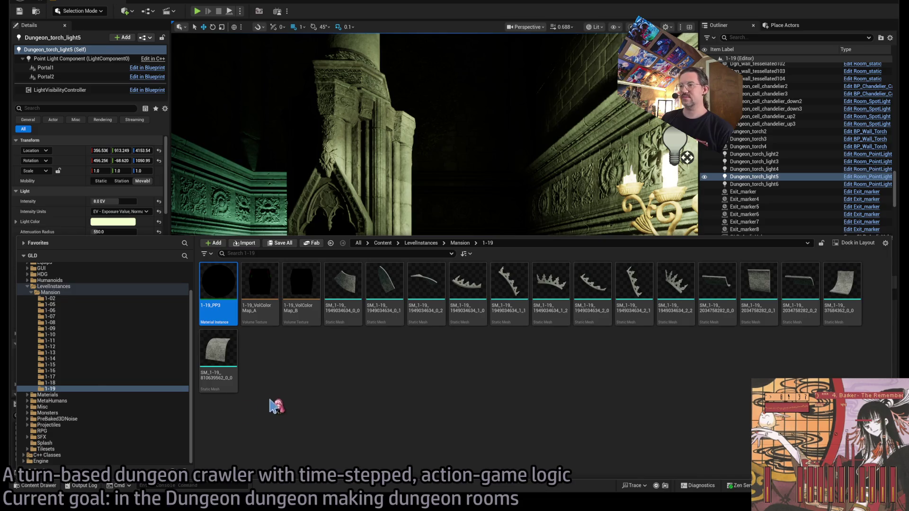
pyautogui.scroll(3, 89, 316)
pyautogui.click(87, 285)
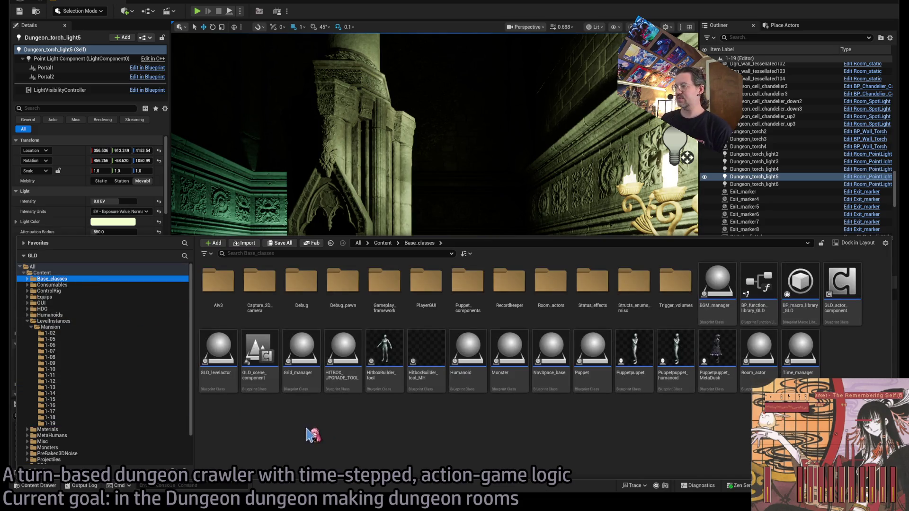
pyautogui.click(73, 328)
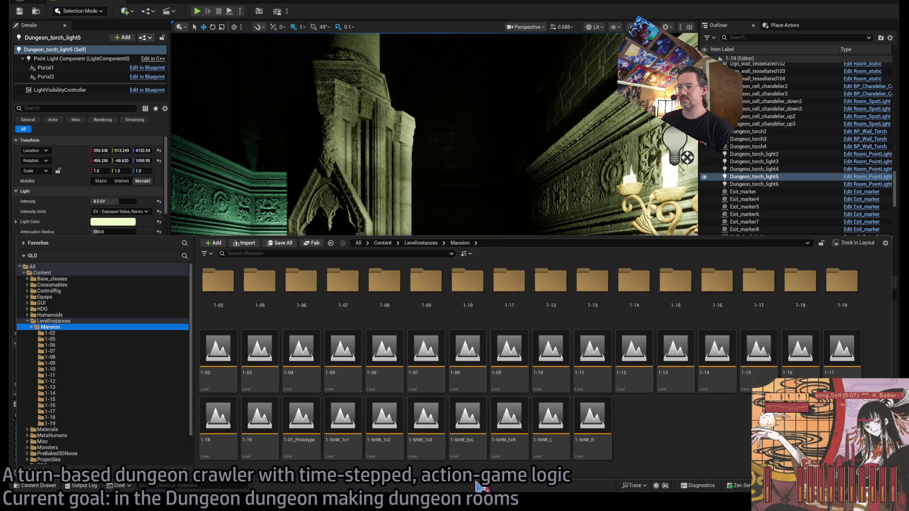
pyautogui.click(330, 444)
pyautogui.doubleClick(342, 415)
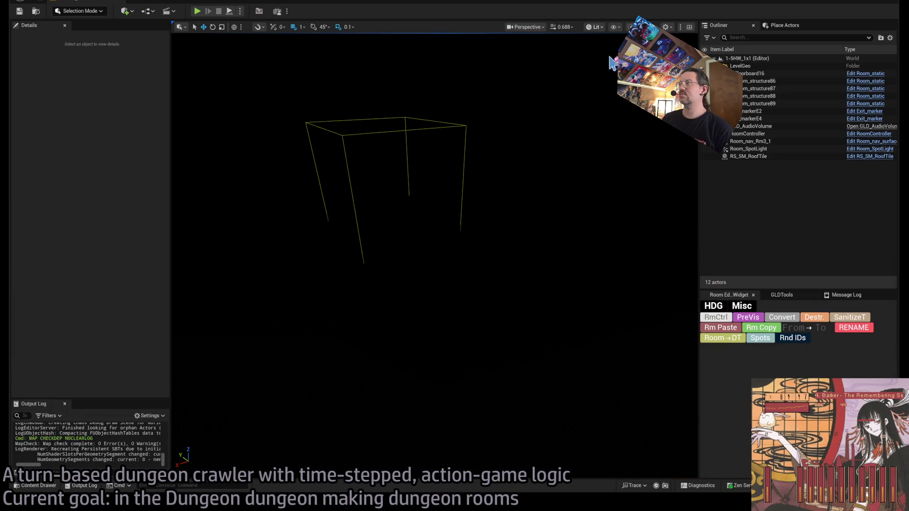
pyautogui.hotkey('alt', '3')
pyautogui.scroll(10, 434, 255)
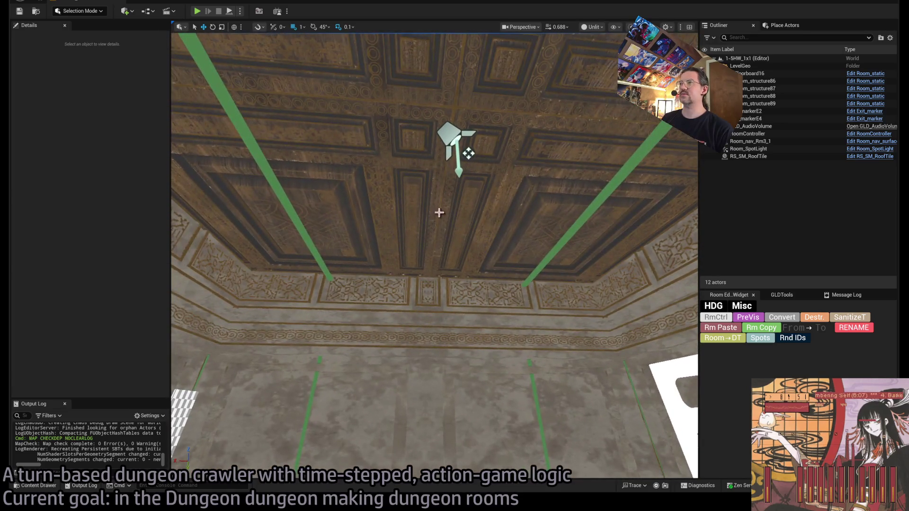
pyautogui.click(448, 78)
pyautogui.press('f')
pyautogui.press('f')
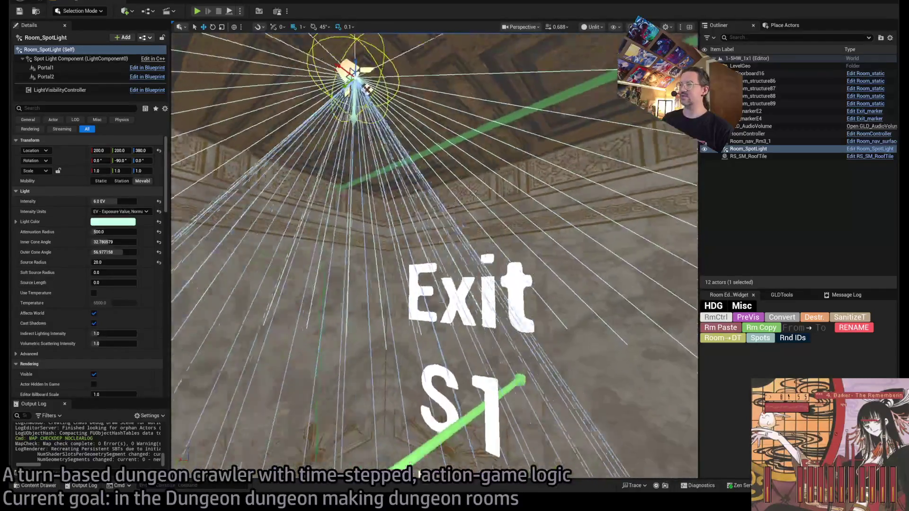
pyautogui.press('f')
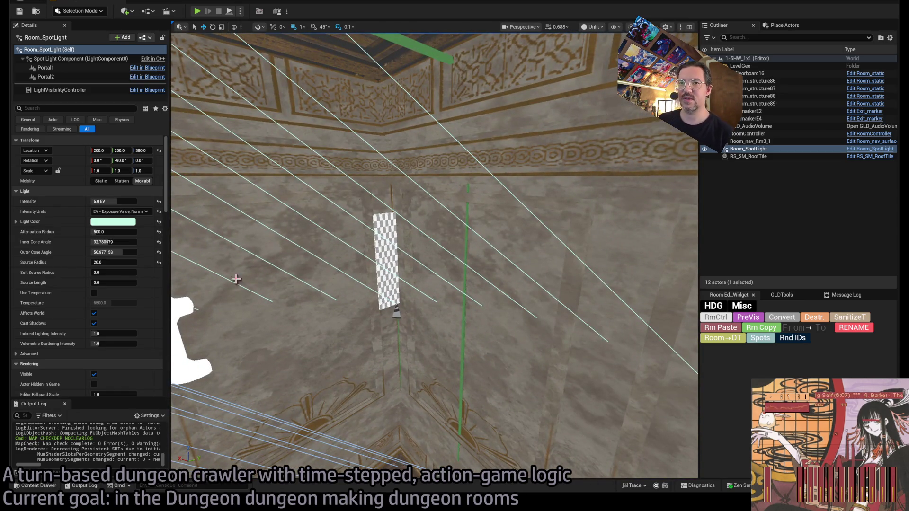
pyautogui.scroll(-15, 97, 325)
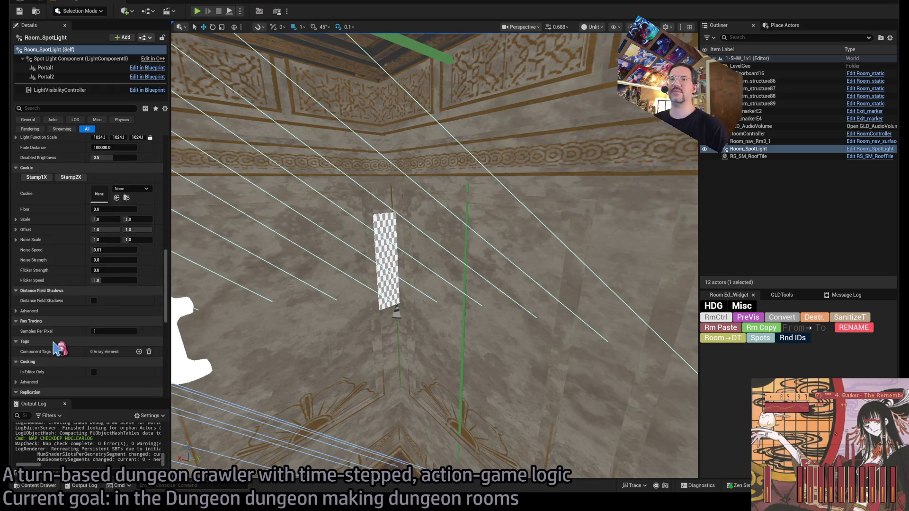
pyautogui.scroll(5, 57, 349)
pyautogui.press('f')
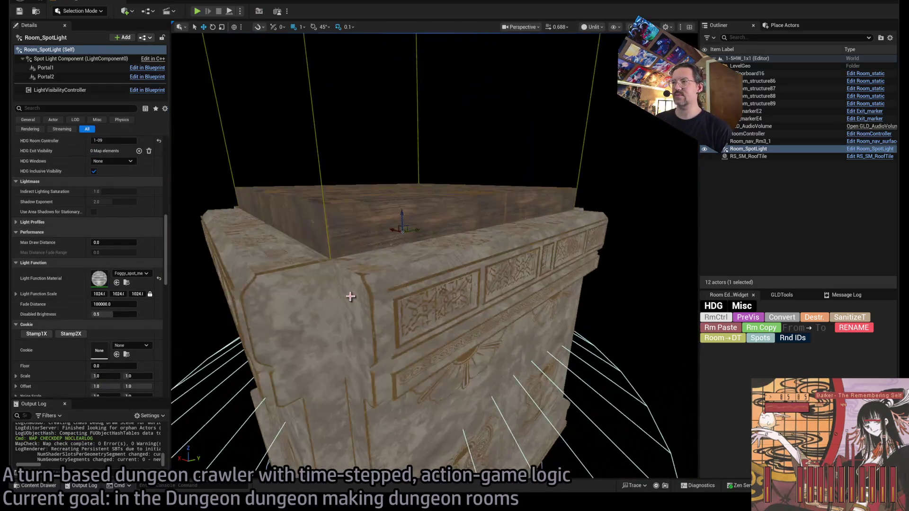
pyautogui.scroll(5, 350, 296)
pyautogui.moveTo(350, 297); pyautogui.dragTo(426, 259)
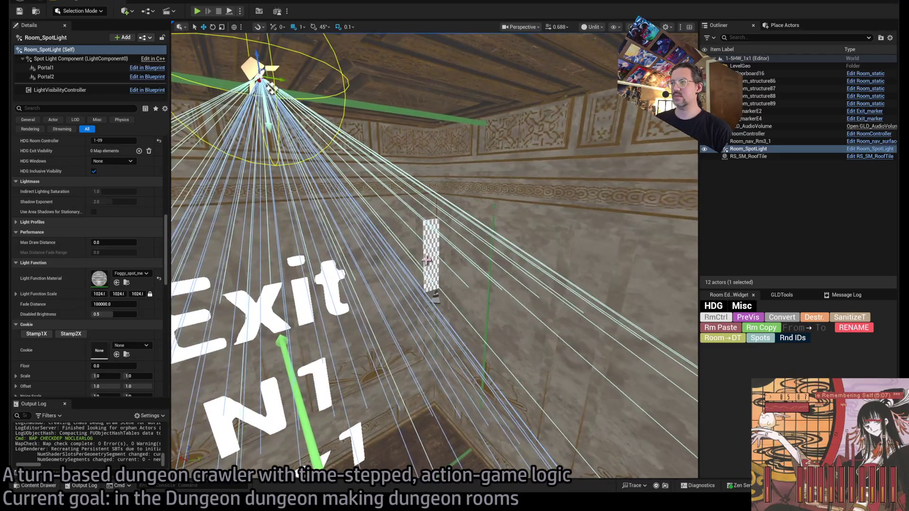
pyautogui.click(426, 259)
pyautogui.press('f')
pyautogui.scroll(-5, 470, 299)
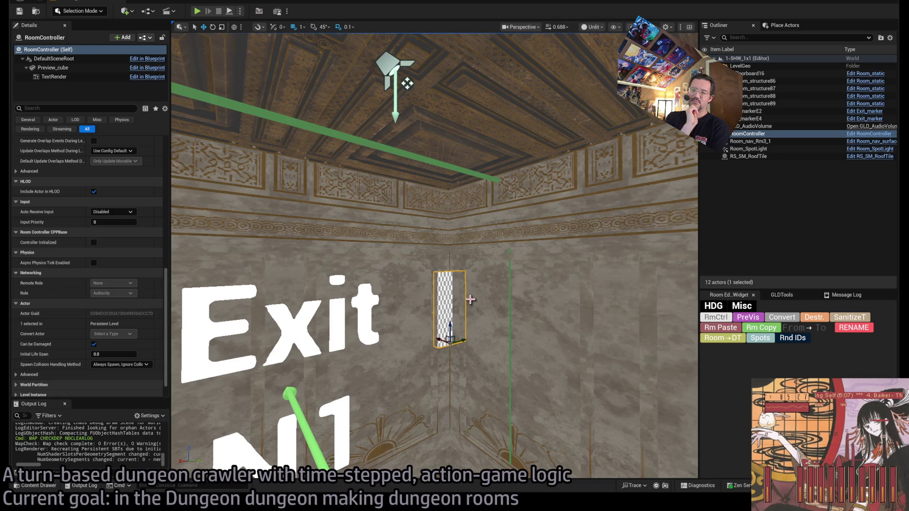
# Select and frame the wall pieces Room_structure87 and Room_structure89.
pyautogui.click(417, 286)
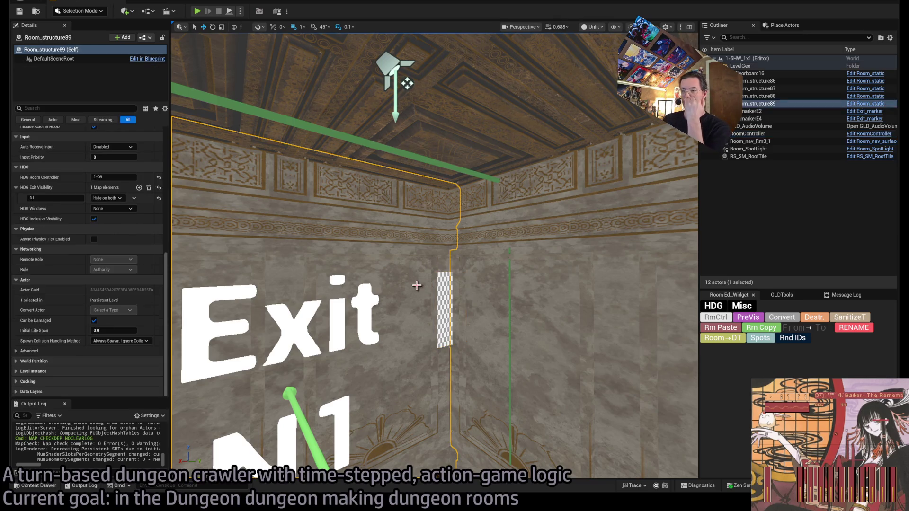
pyautogui.moveTo(265, 344)
pyautogui.mouseDown()
pyautogui.moveTo(374, 276)
pyautogui.moveTo(593, 260)
pyautogui.mouseUp()
pyautogui.click(373, 276)
pyautogui.moveTo(463, 270); pyautogui.dragTo(495, 281)
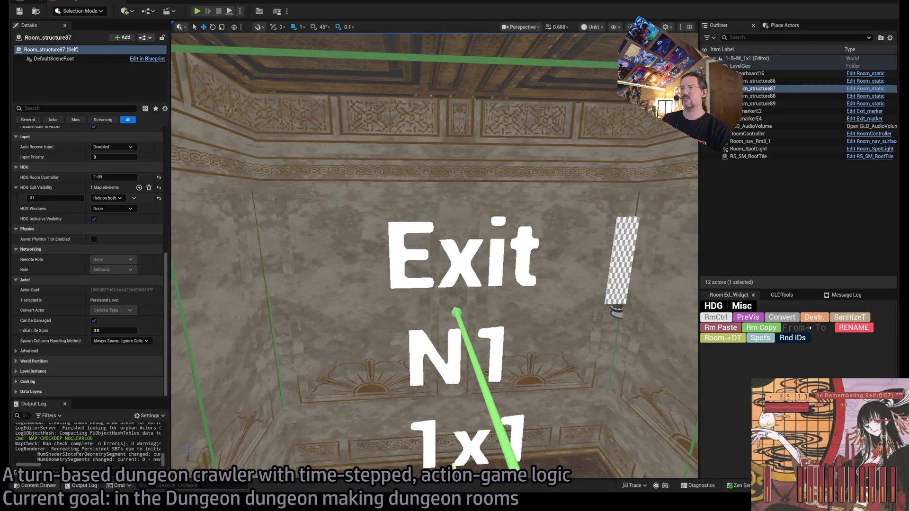
pyautogui.click(494, 281)
pyautogui.press('f')
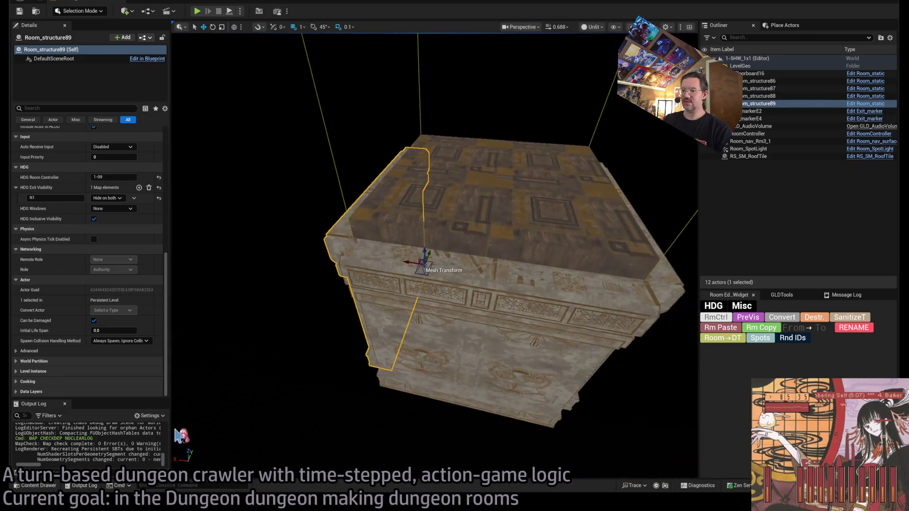
# From an overhead view, preview the room with blackness outside its walls using PreVis.
pyautogui.click(43, 485)
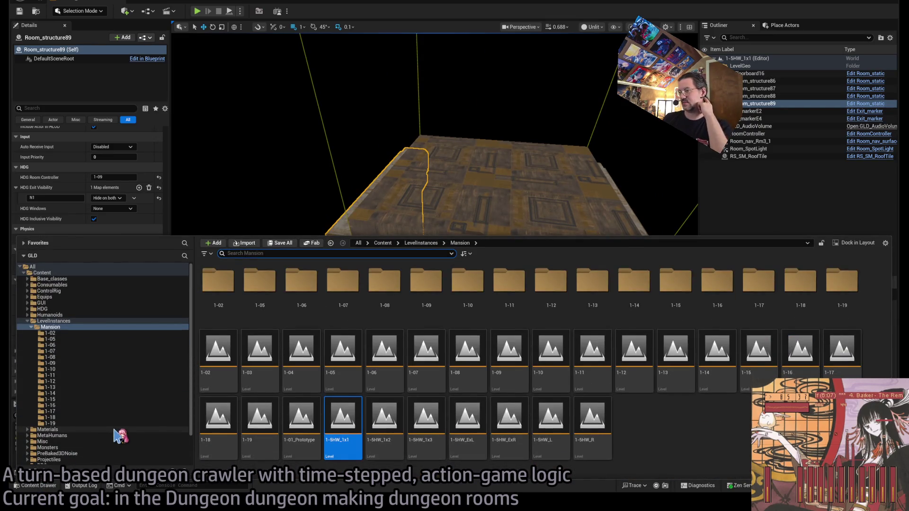
pyautogui.moveTo(462, 157); pyautogui.dragTo(478, 180)
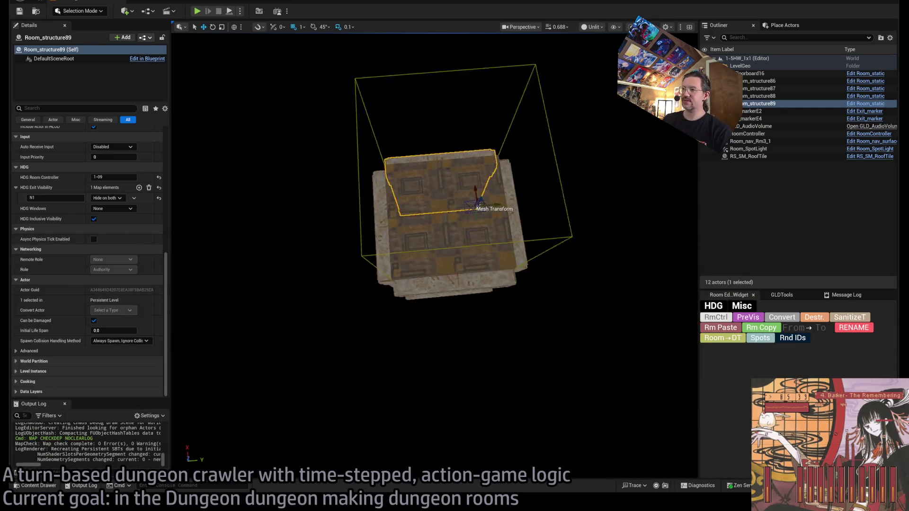
pyautogui.scroll(10, 476, 203)
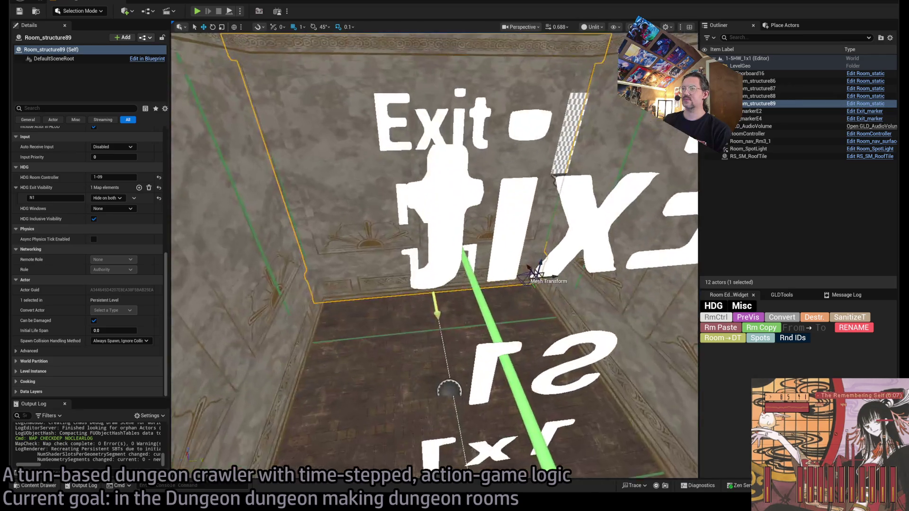
pyautogui.scroll(2, 435, 256)
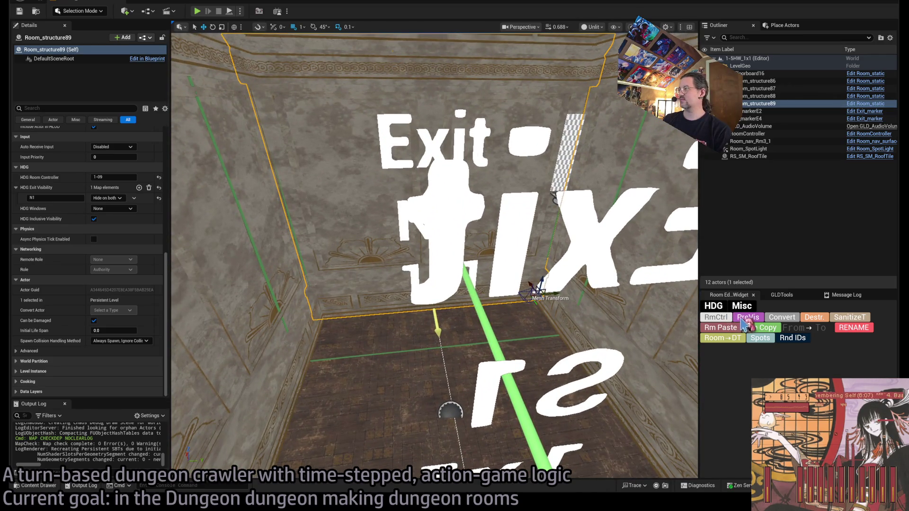
pyautogui.click(745, 324)
# Select the RoomController and show the Mansion level-instance folder in the content browser.
pyautogui.moveTo(458, 248); pyautogui.dragTo(457, 247)
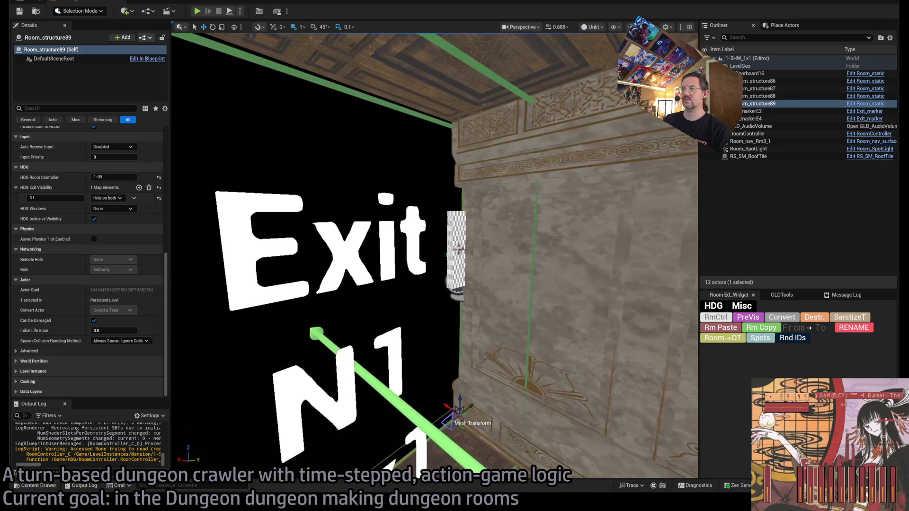
pyautogui.click(458, 247)
pyautogui.scroll(2, 111, 267)
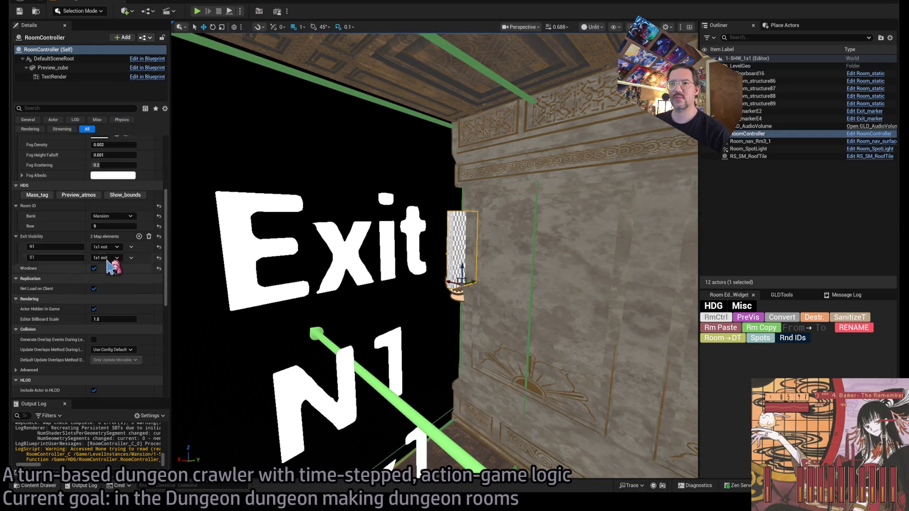
pyautogui.click(36, 485)
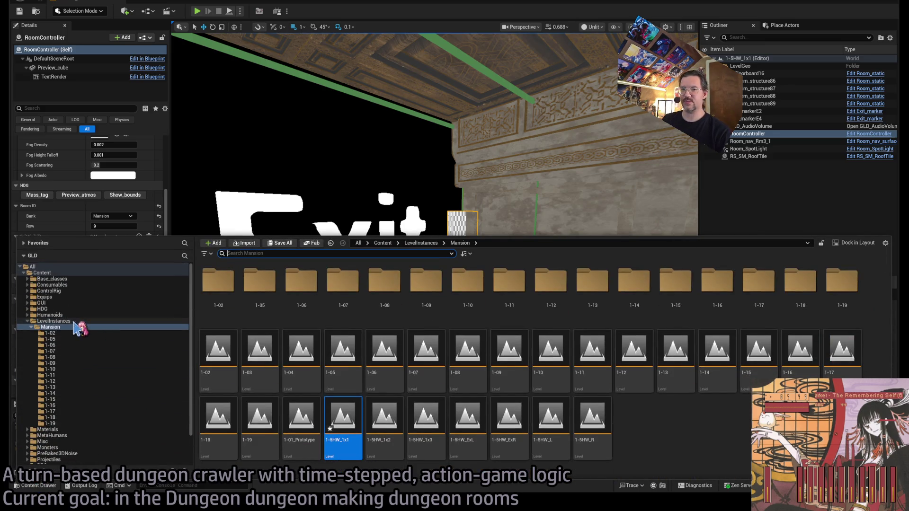
# Open the room DataTable, add a new row, and give it a Vertical occupancy element.
pyautogui.click(52, 320)
pyautogui.doubleClick(258, 284)
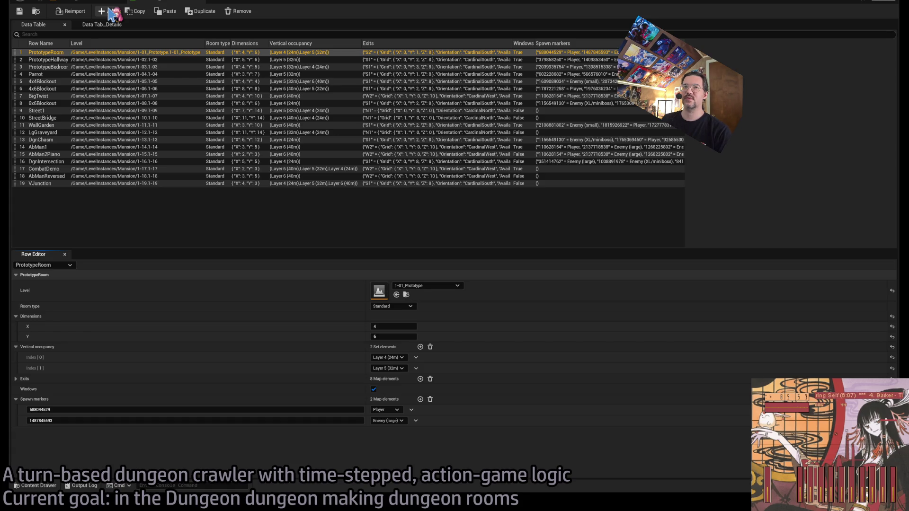
pyautogui.click(109, 11)
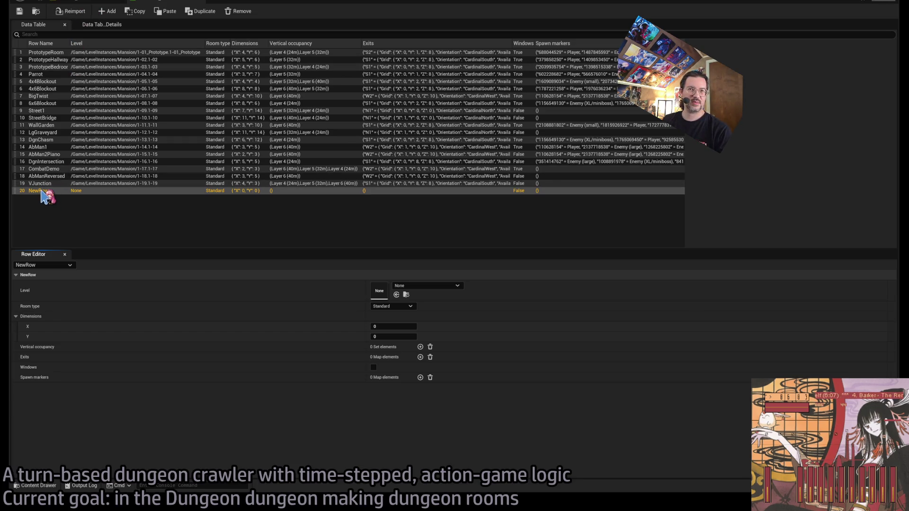
pyautogui.click(74, 3)
pyautogui.click(174, 4)
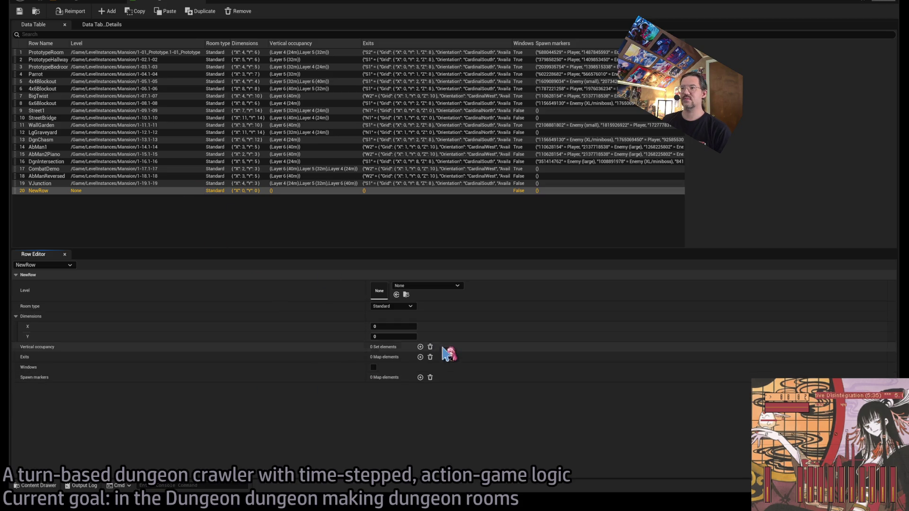
pyautogui.click(420, 347)
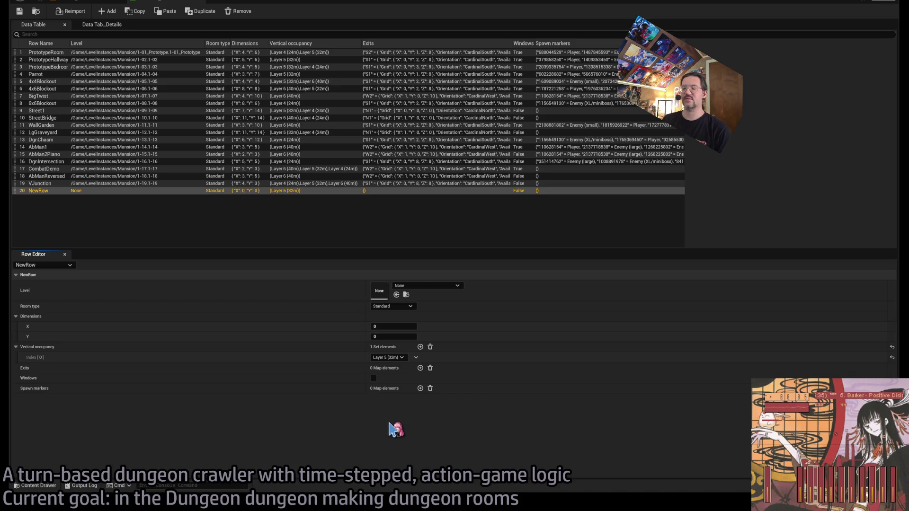
pyautogui.click(113, 4)
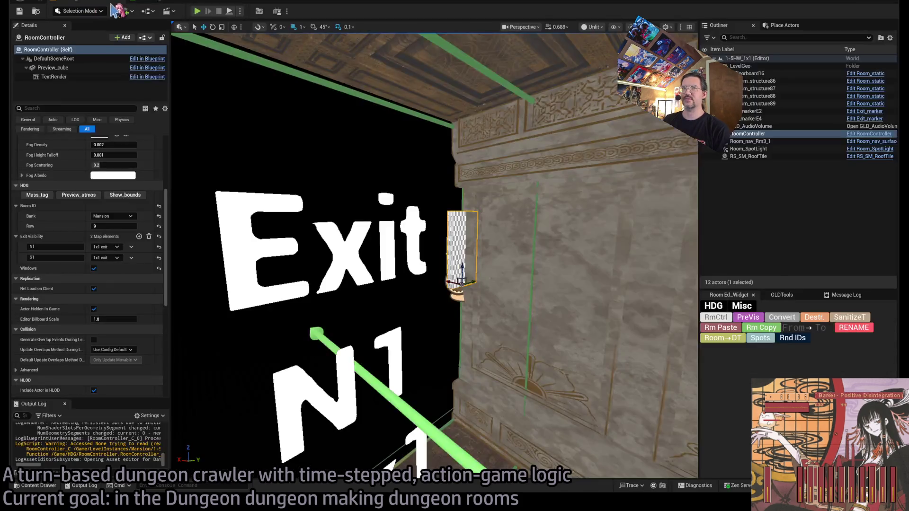
pyautogui.click(170, 4)
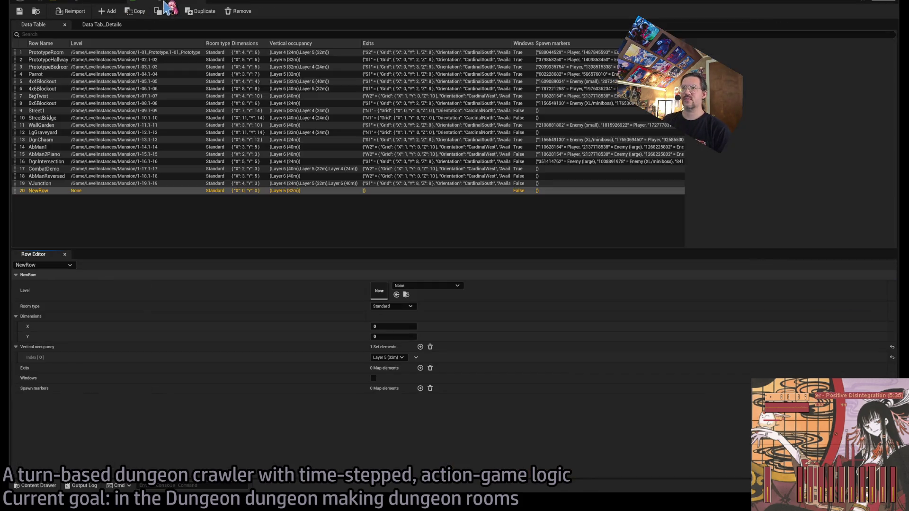
# Set the new row to X 1, Y 1, room type Hallway, and level 1-SHW_1x1.
pyautogui.click(390, 326)
pyautogui.write('1')
pyautogui.press('Tab')
pyautogui.write('1')
pyautogui.press('Return')
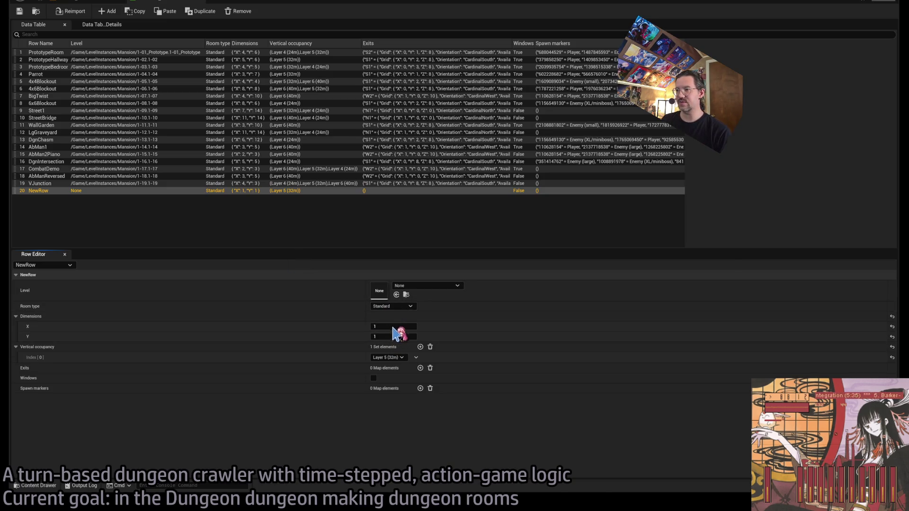
pyautogui.click(392, 306)
pyautogui.click(400, 320)
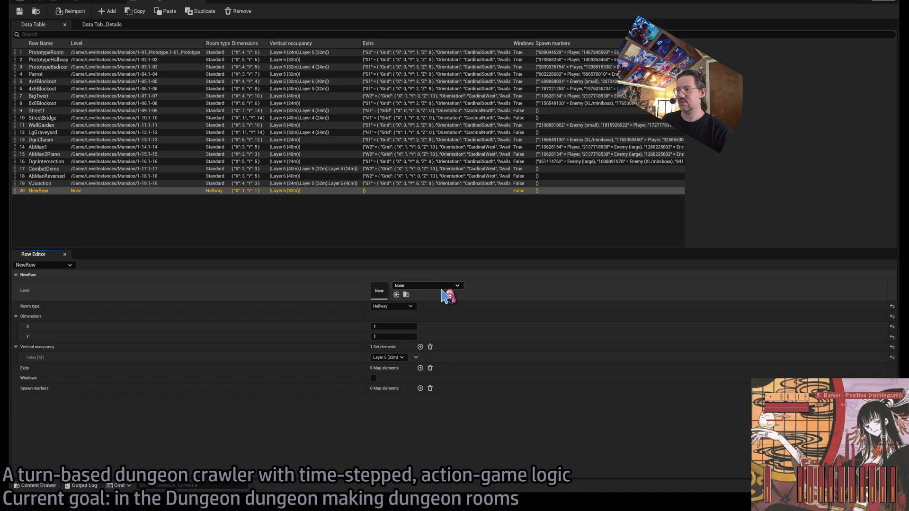
pyautogui.click(396, 294)
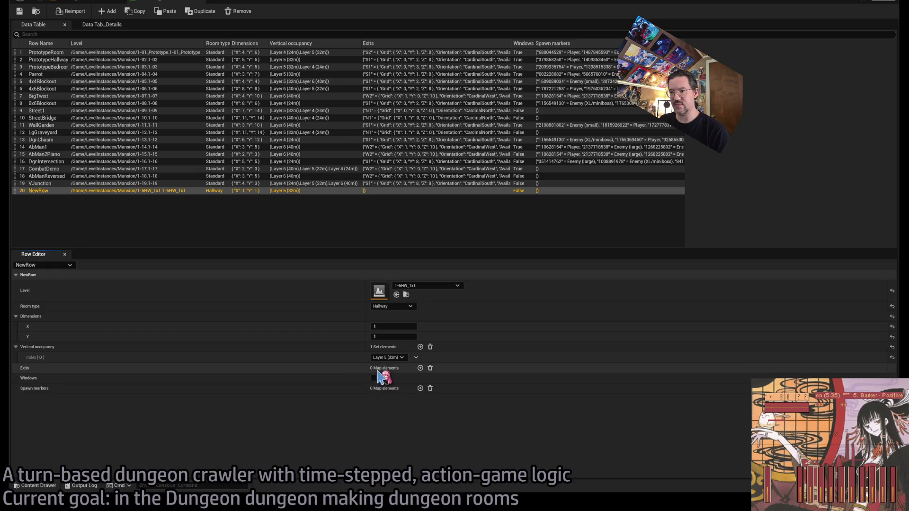
pyautogui.click(101, 5)
pyautogui.click(188, 2)
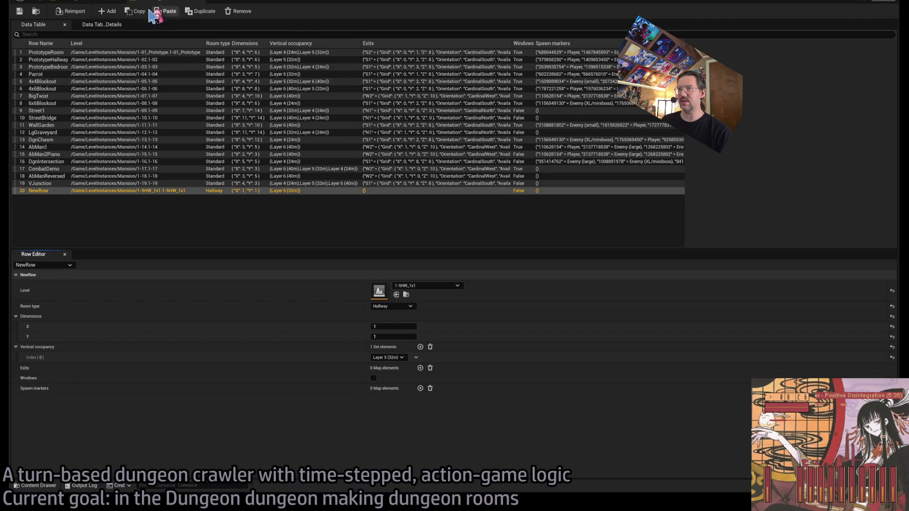
# Change the RoomController's Room ID row from 9 to 20, then return to the data table.
pyautogui.click(101, 4)
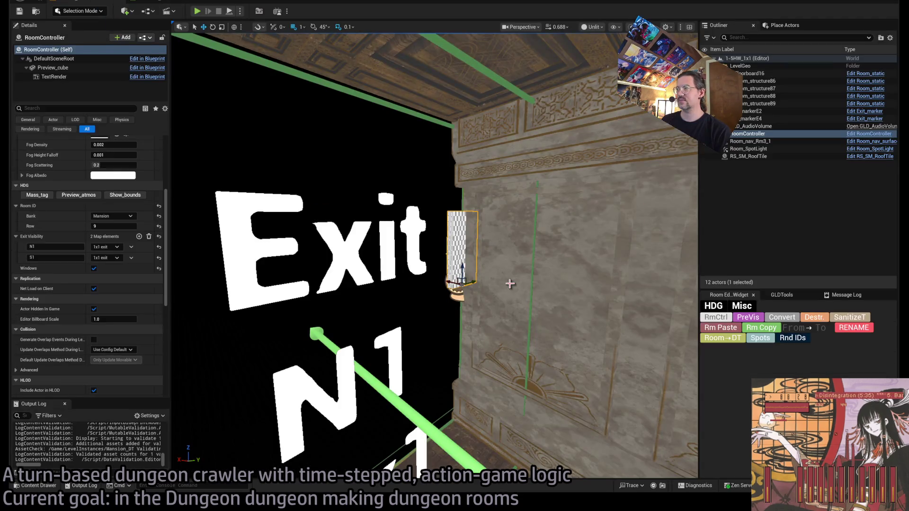
pyautogui.press('f')
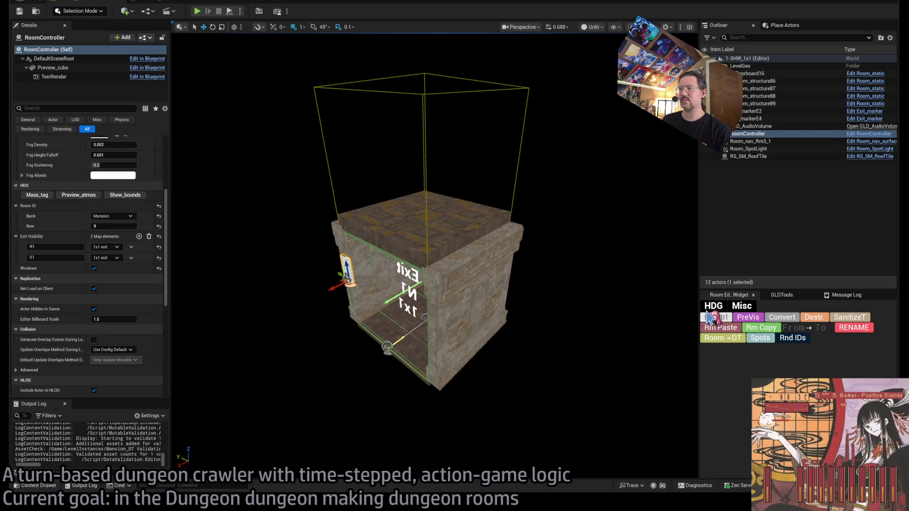
pyautogui.click(113, 227)
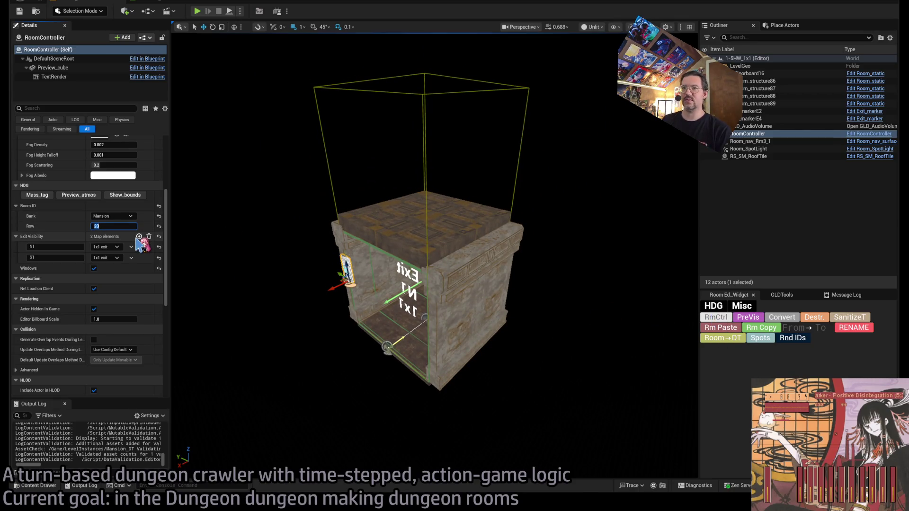
pyautogui.click(730, 328)
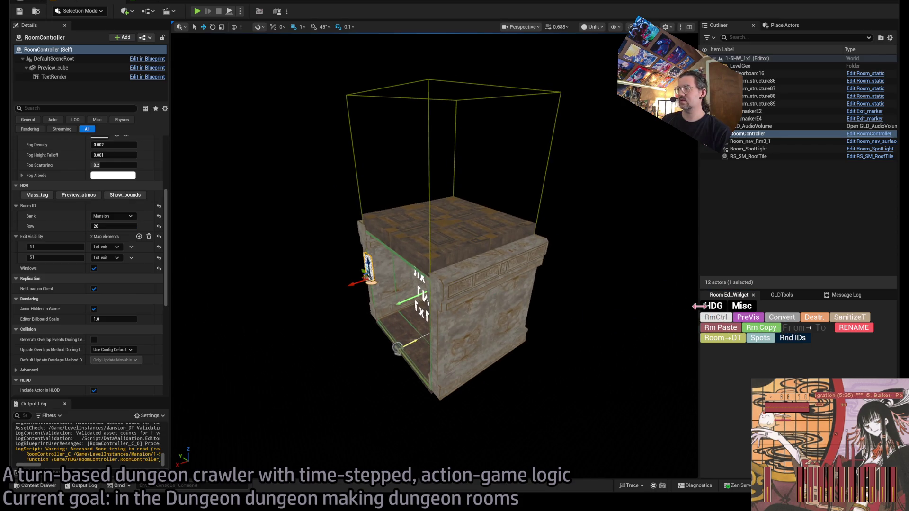
pyautogui.moveTo(187, 236)
pyautogui.mouseDown()
pyautogui.moveTo(292, 249)
pyautogui.moveTo(279, 241)
pyautogui.mouseUp()
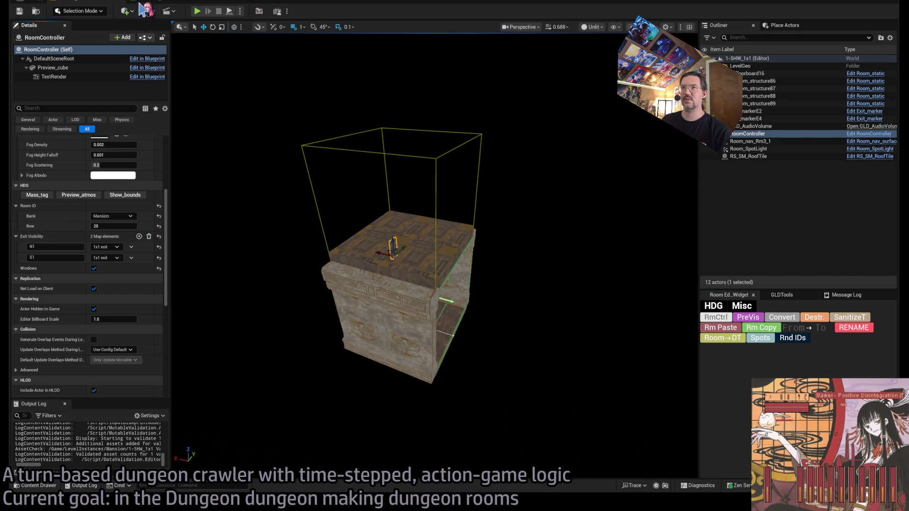
pyautogui.click(140, 4)
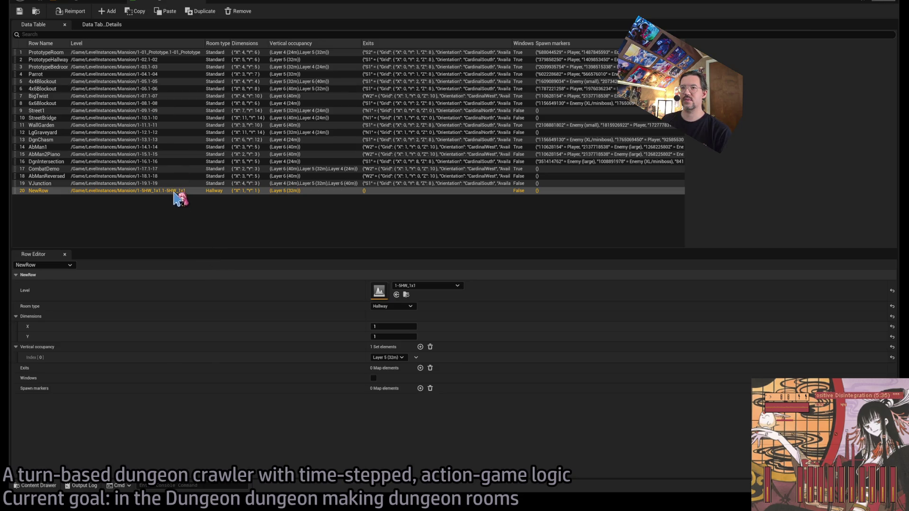
# Rename data table row 20 to HW-5-1x1.
pyautogui.doubleClick(38, 191)
pyautogui.write('5-HW-1x')
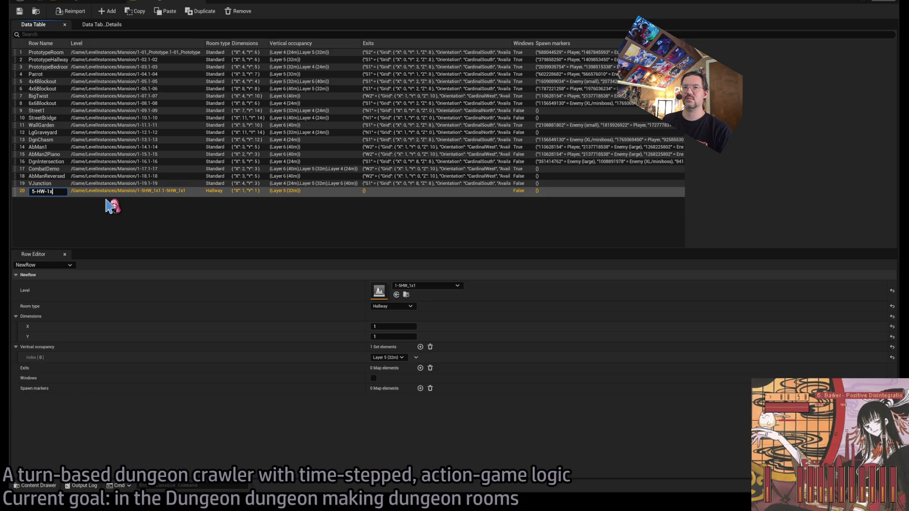
pyautogui.write('1')
pyautogui.press('Return')
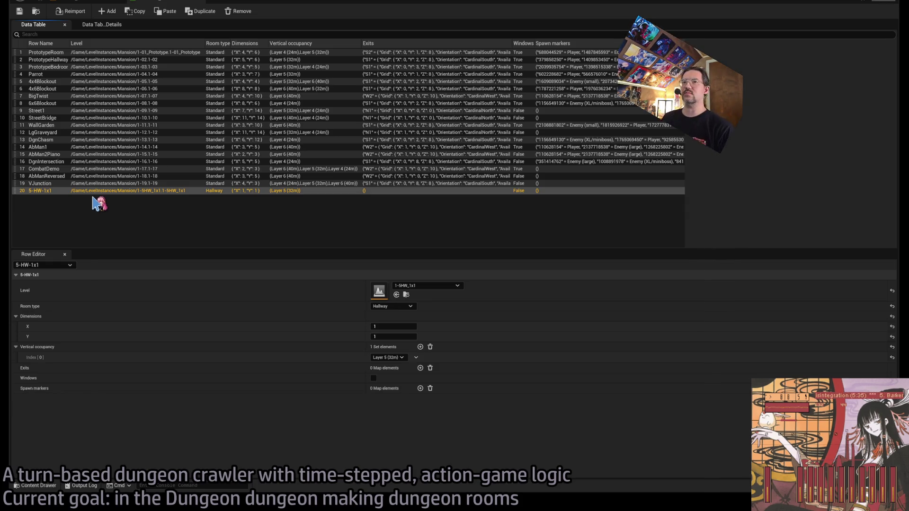
pyautogui.doubleClick(41, 191)
pyautogui.write('H')
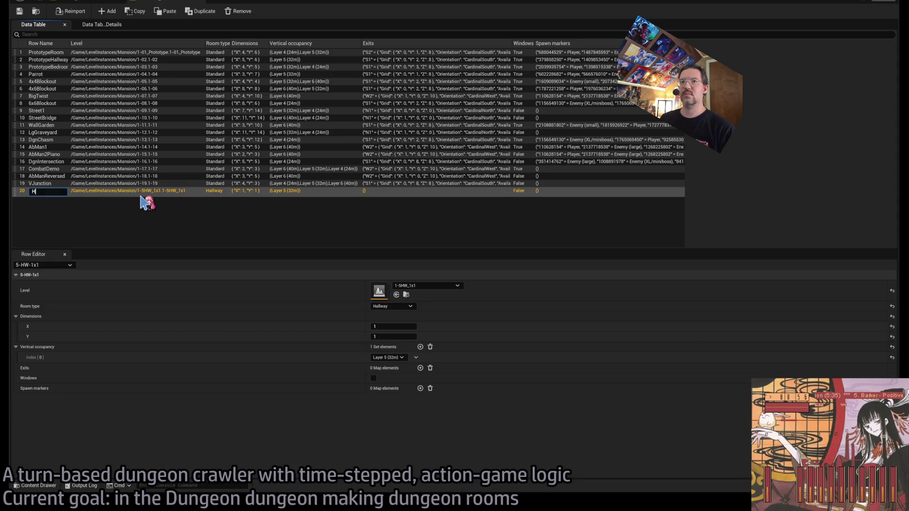
pyautogui.write('W-5-1x1')
pyautogui.press('Return')
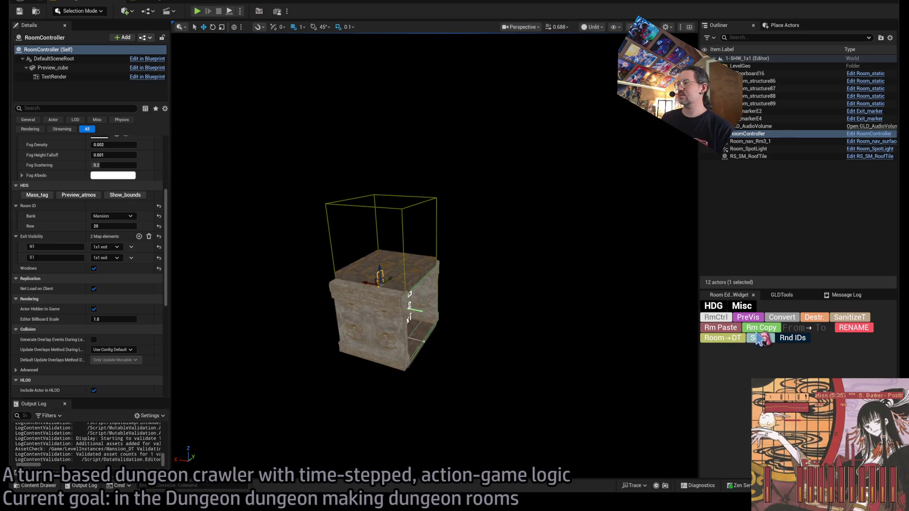
# Rebuild the PreVis preview, select and frame all 12 room actors, and set grid snap to 100.
pyautogui.click(736, 320)
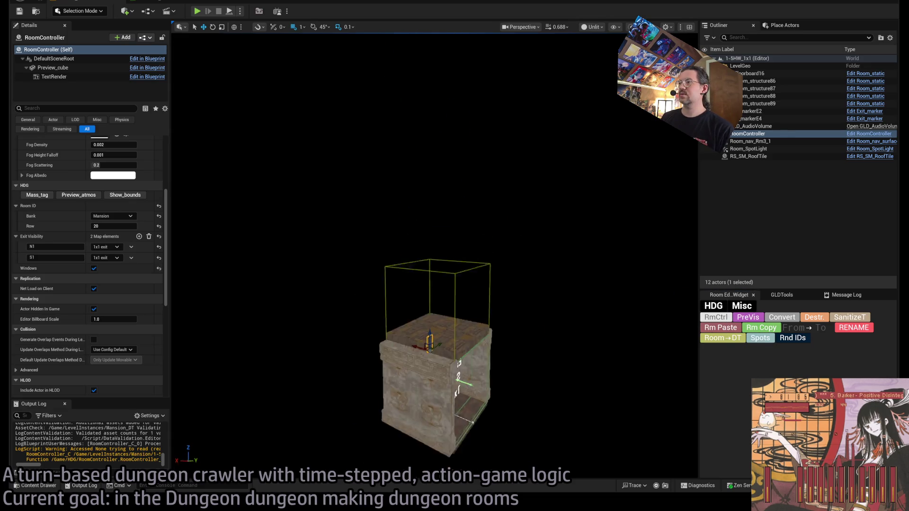
pyautogui.click(761, 154)
pyautogui.keyDown('shift'); pyautogui.click(756, 74); pyautogui.keyUp('shift')
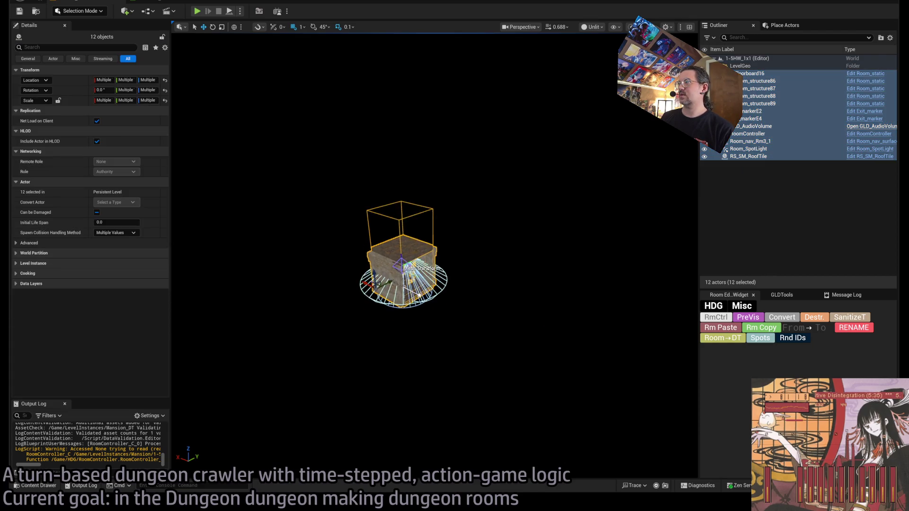
pyautogui.press('f')
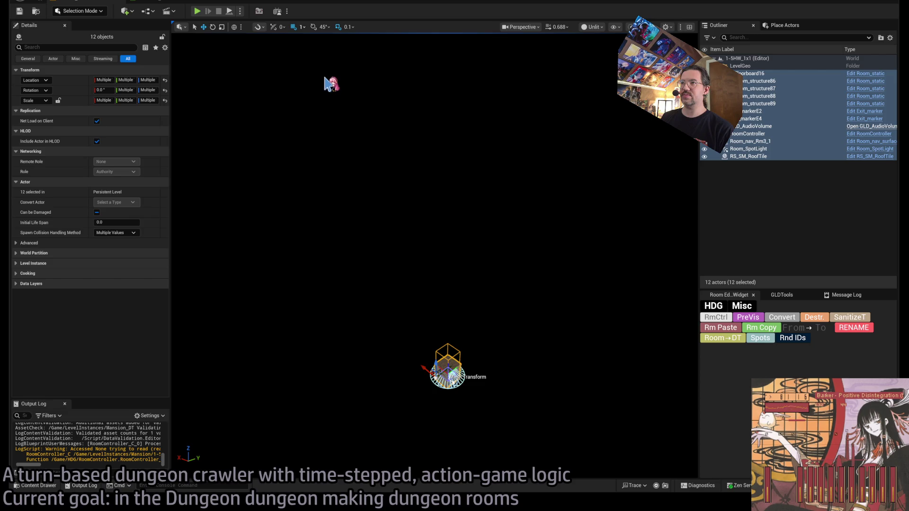
pyautogui.press(']')
pyautogui.press(']')
pyautogui.press(']')
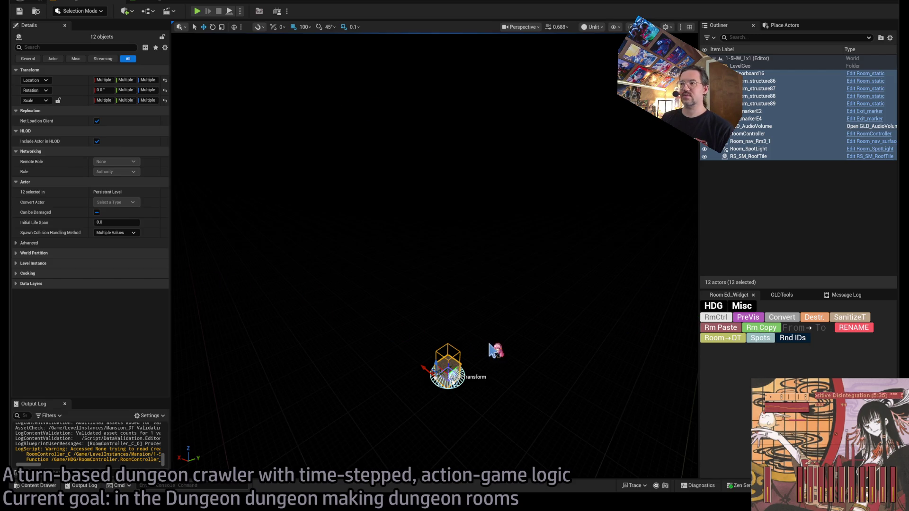
# Test-lift the roof tile to the green bounds box, undo the move, and save the level.
pyautogui.click(747, 134)
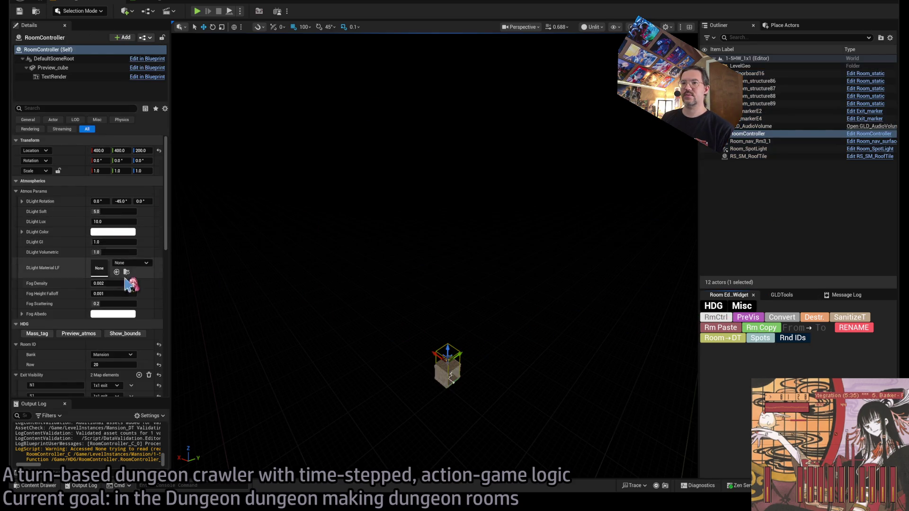
pyautogui.click(122, 335)
pyautogui.hotkey('ctrl', 'z')
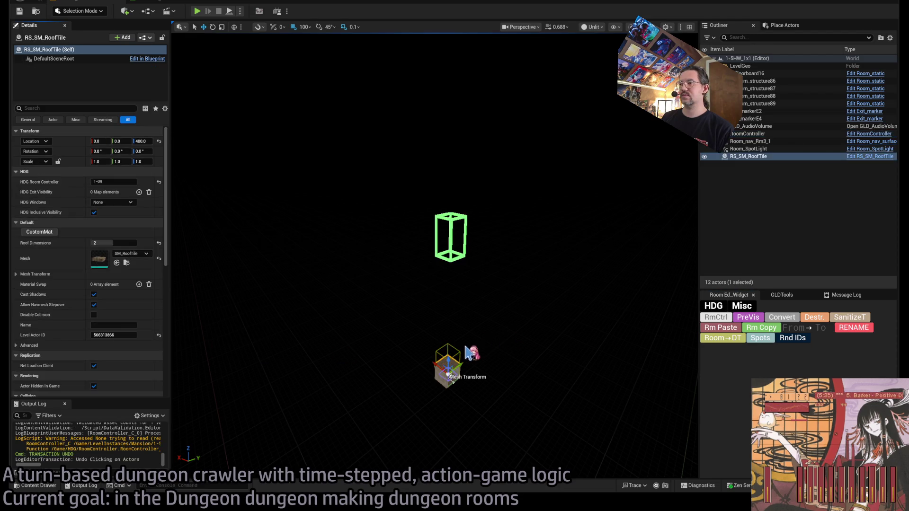
pyautogui.moveTo(449, 373); pyautogui.dragTo(451, 241)
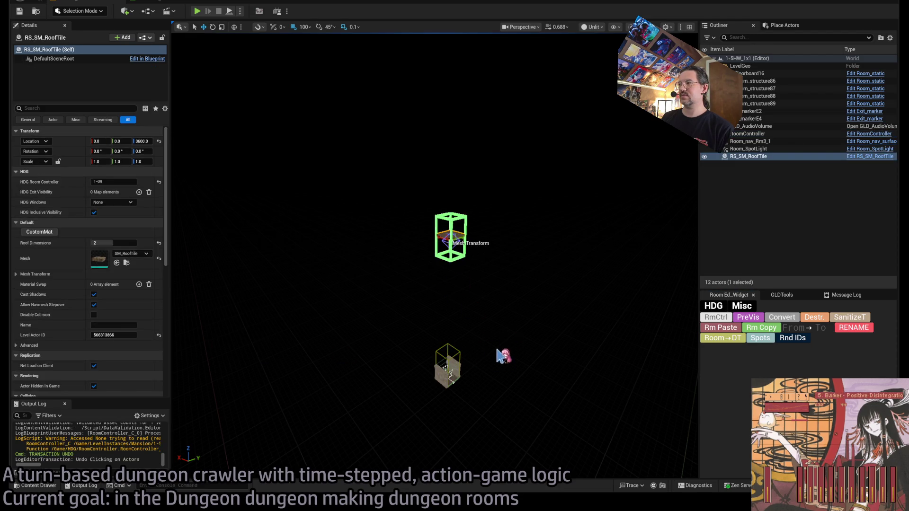
pyautogui.hotkey('ctrl', 'z')
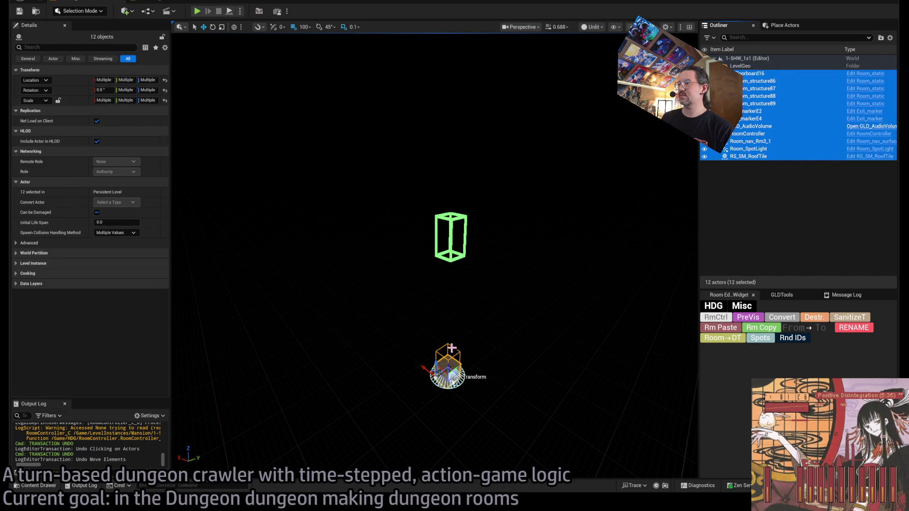
pyautogui.press('f')
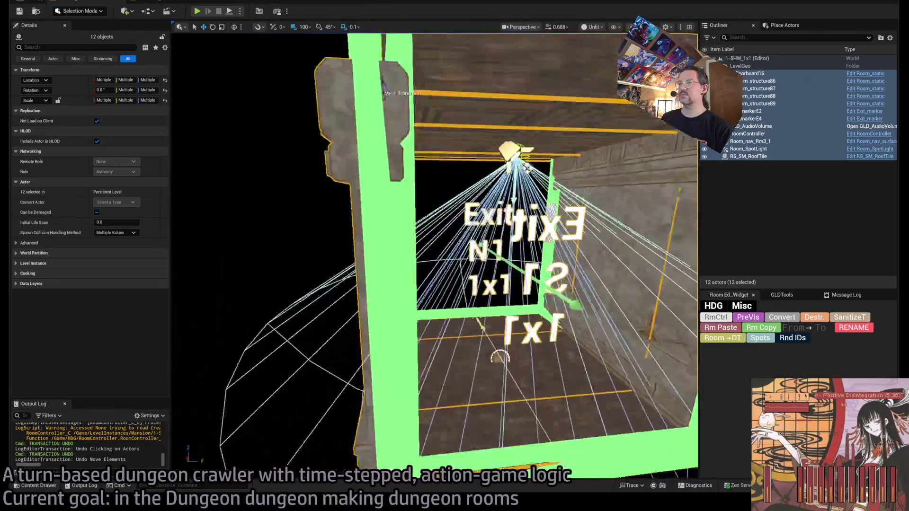
pyautogui.hotkey('ctrl', 's')
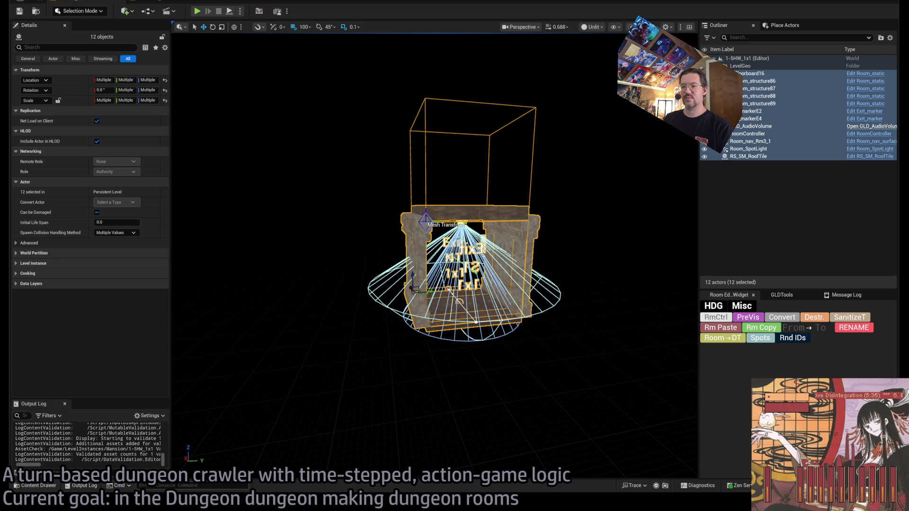
pyautogui.hotkey('alt', 'Tab')
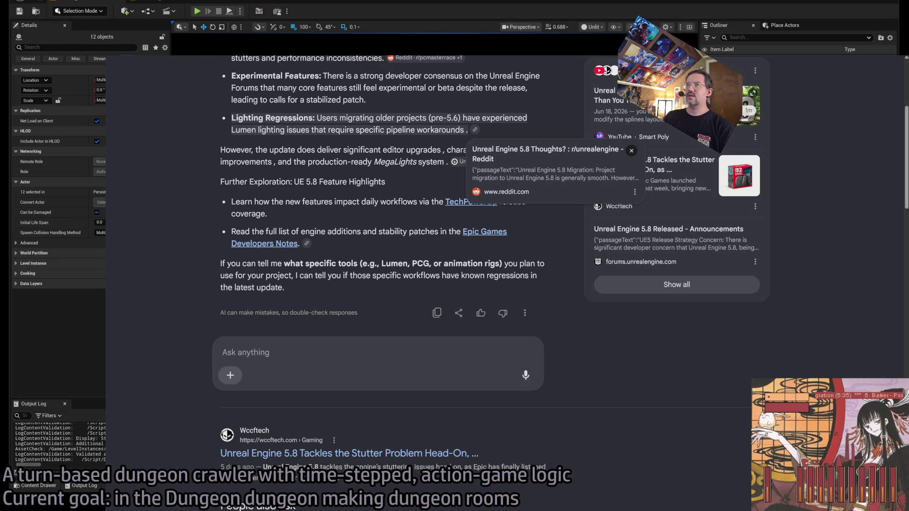
# Switch to YouTube, go back to the home feed, and scroll through it.
pyautogui.hotkey('alt', 'Tab')
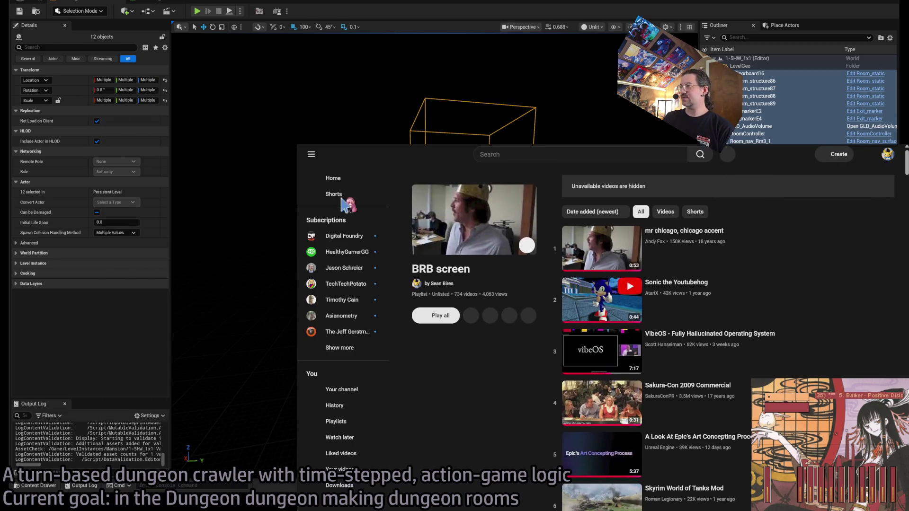
pyautogui.scroll(-10, 610, 419)
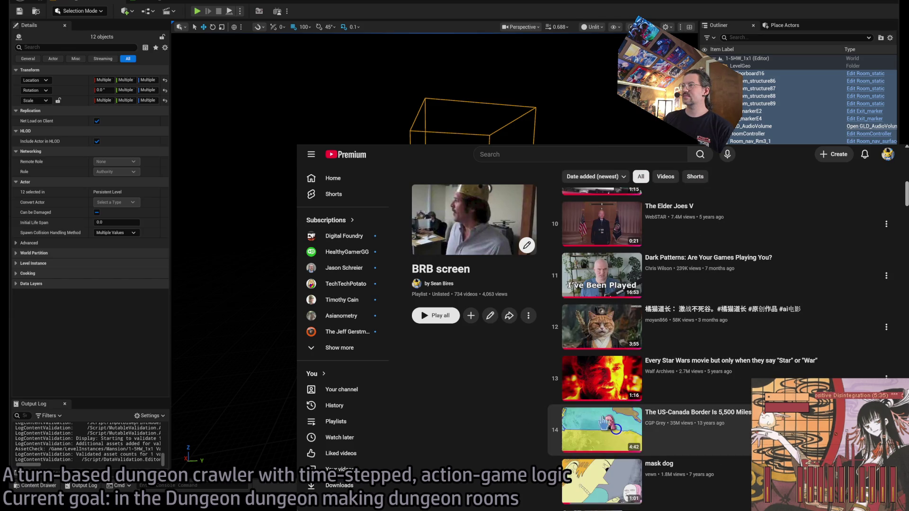
pyautogui.scroll(-2, 611, 418)
pyautogui.scroll(15, 648, 419)
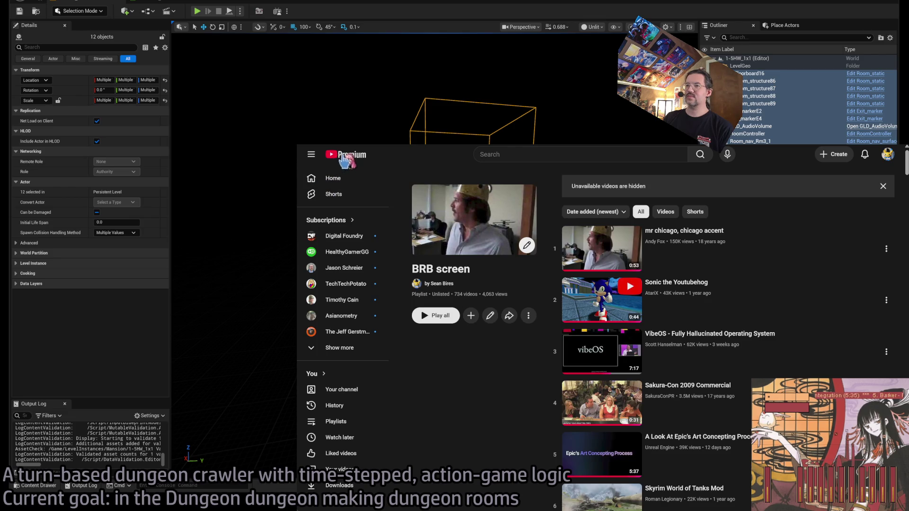
pyautogui.hotkey('alt', 'Left')
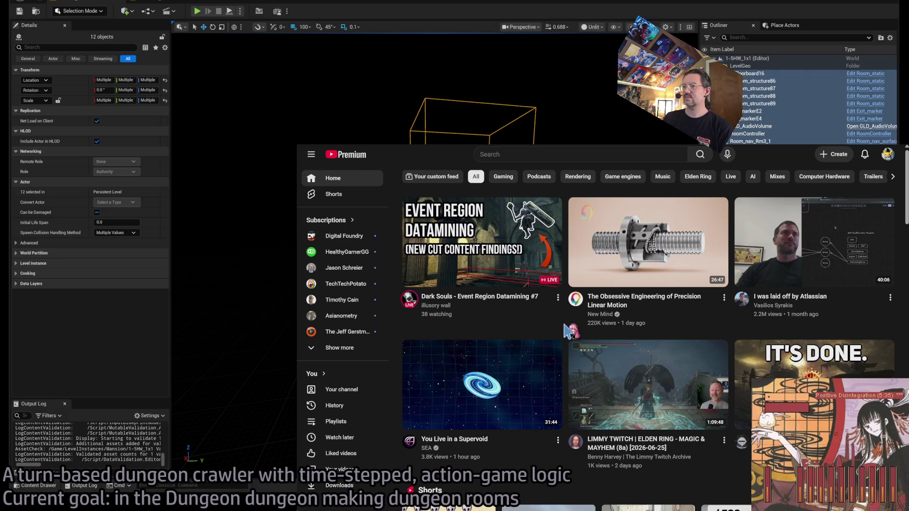
pyautogui.scroll(-2, 568, 330)
pyautogui.scroll(-3, 568, 330)
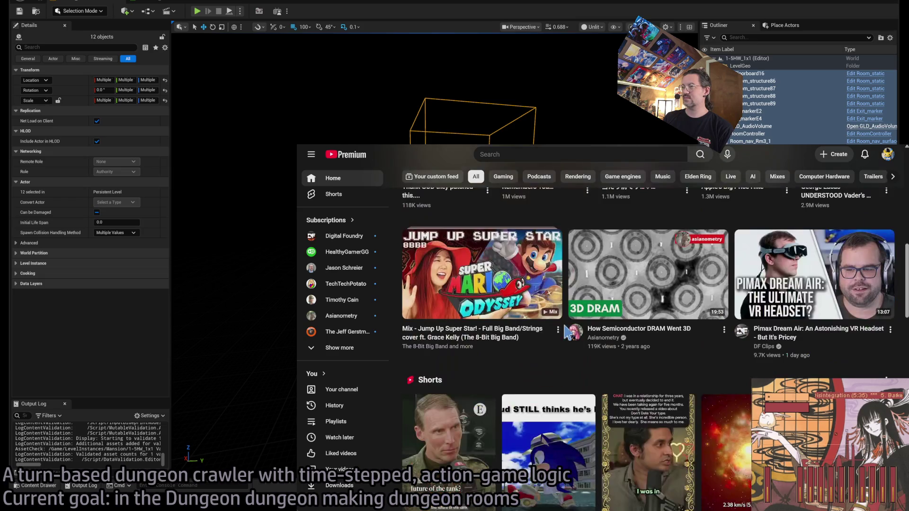
pyautogui.scroll(-2, 566, 331)
pyautogui.scroll(-3, 568, 332)
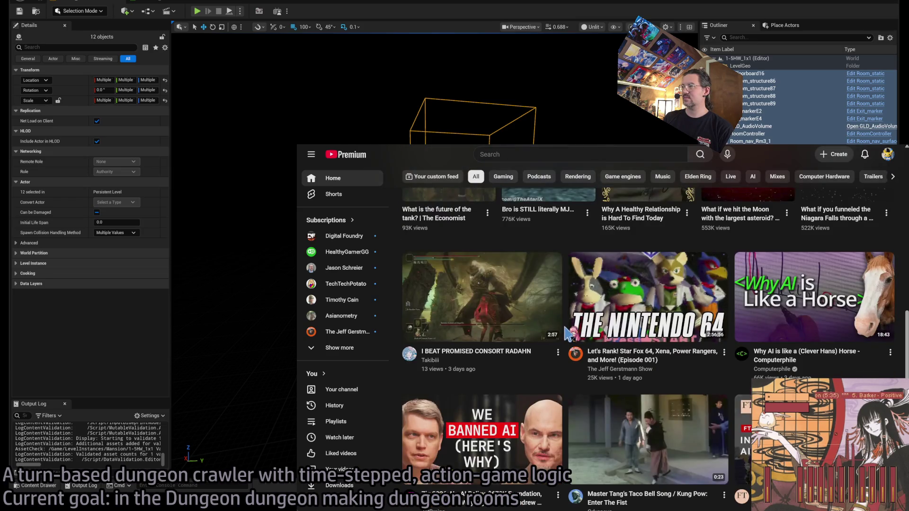
pyautogui.scroll(-2, 568, 334)
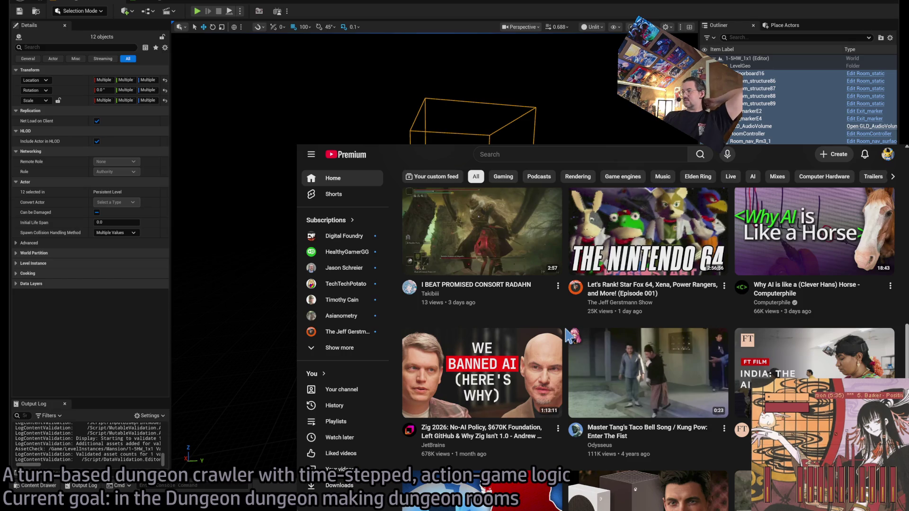
pyautogui.scroll(-3, 567, 334)
pyautogui.scroll(-2, 569, 335)
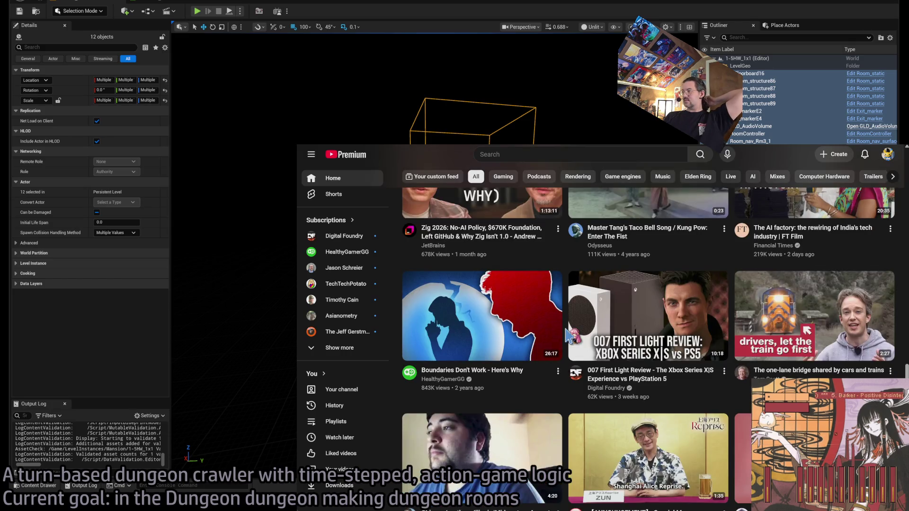
pyautogui.scroll(-3, 569, 336)
pyautogui.scroll(-2, 569, 336)
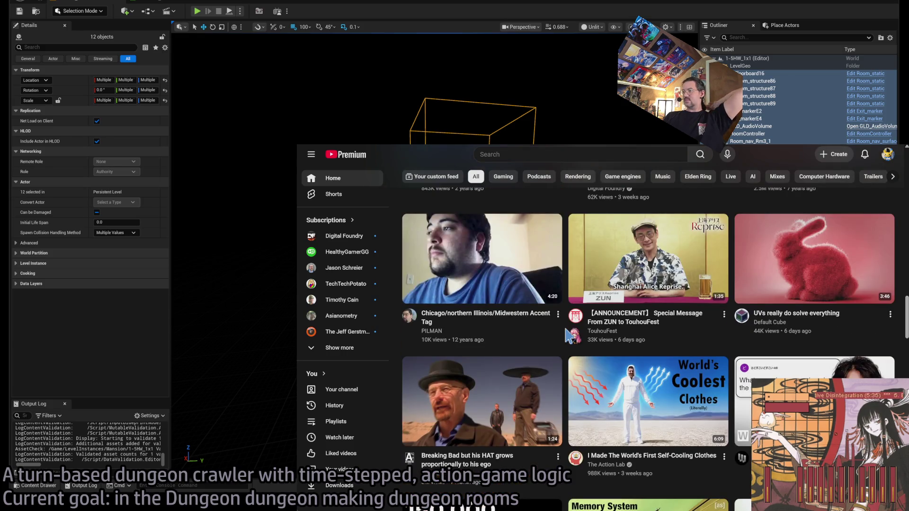
pyautogui.scroll(10, 570, 336)
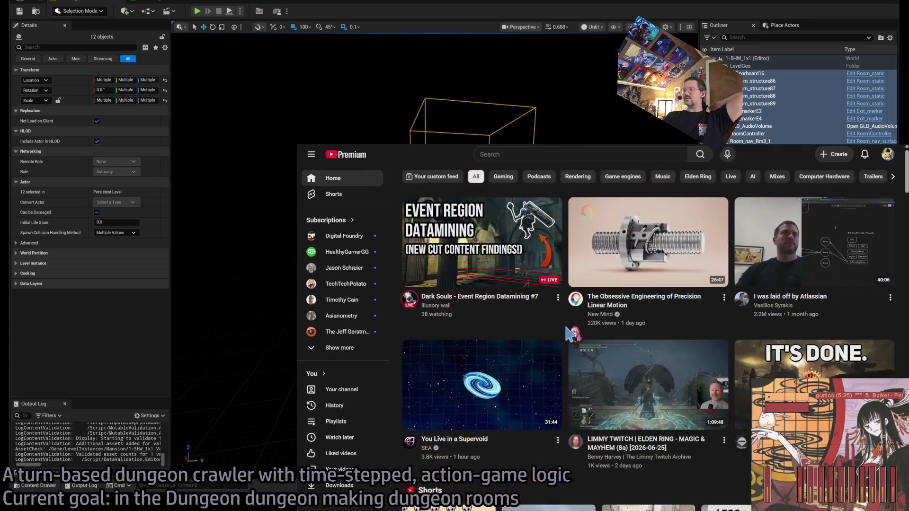
pyautogui.click(585, 155)
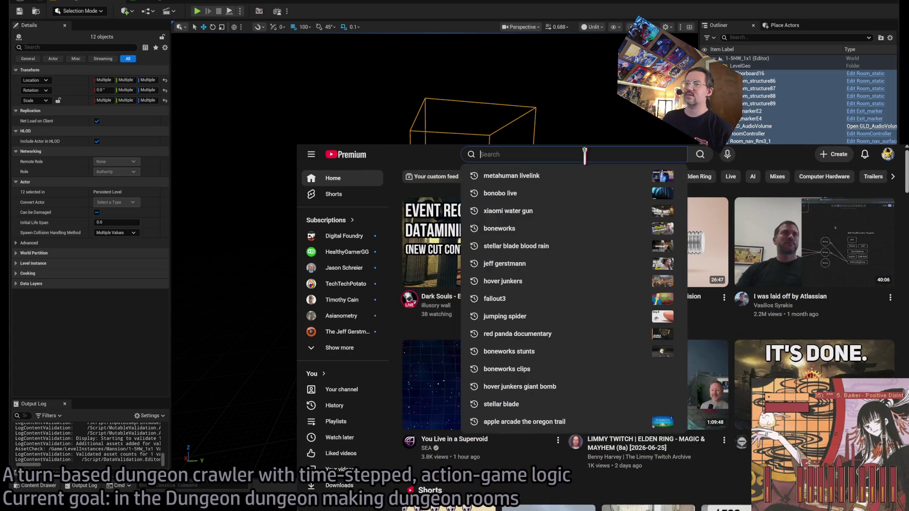
# Search for the creator, open their channel, and play the video on publicly traded companies.
pyautogui.write('jason sc')
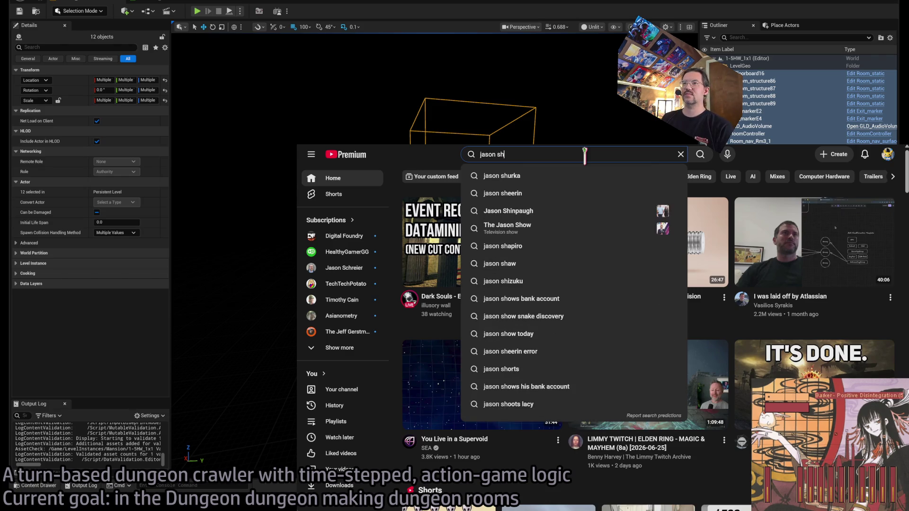
pyautogui.write('h')
pyautogui.click(571, 179)
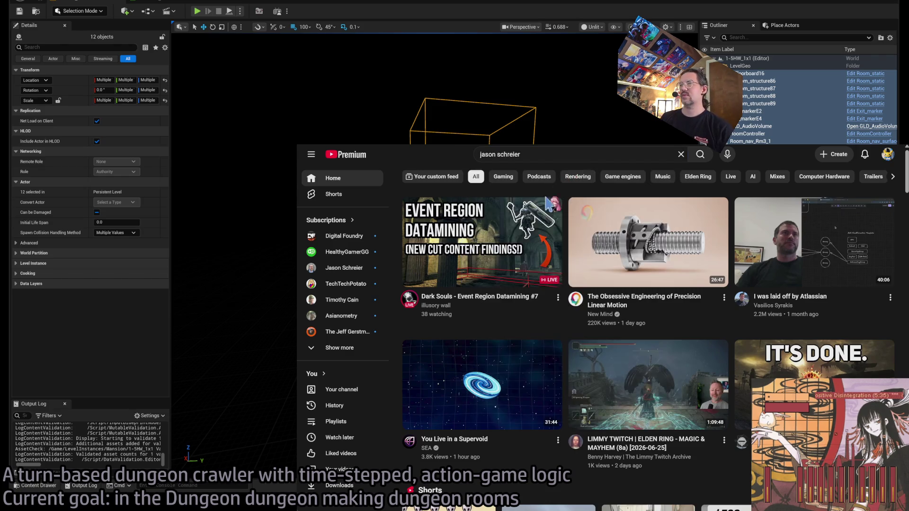
pyautogui.click(639, 201)
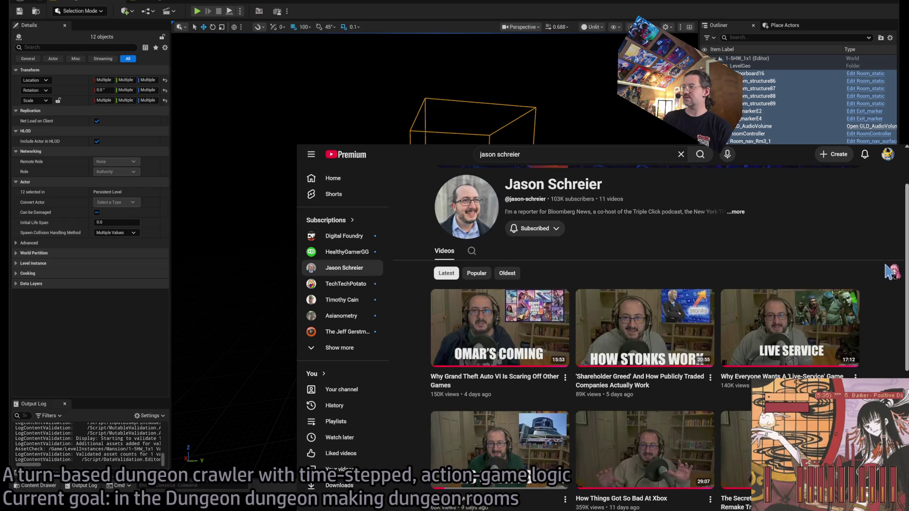
pyautogui.scroll(-3, 884, 286)
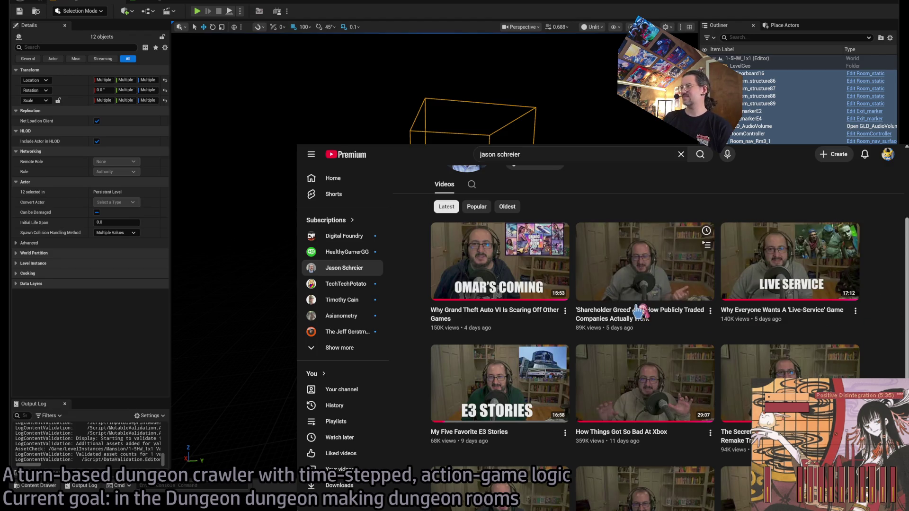
pyautogui.click(636, 260)
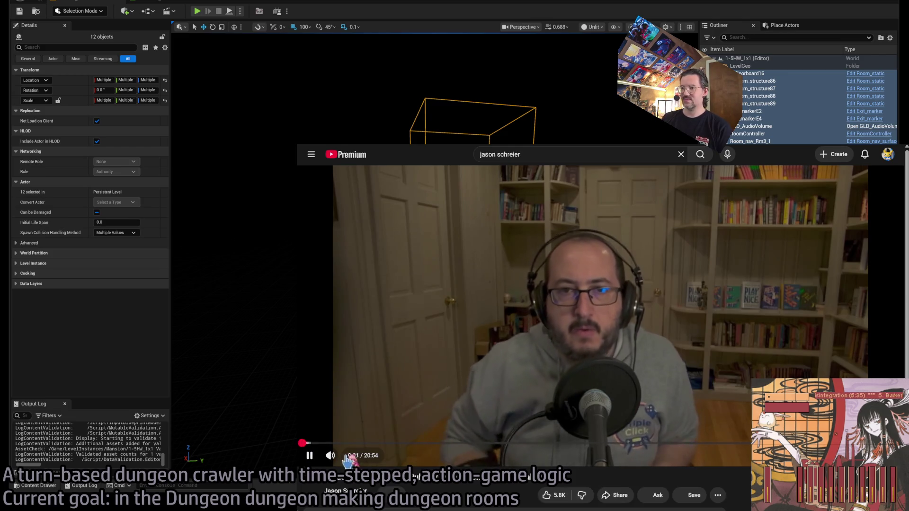
pyautogui.moveTo(367, 461)
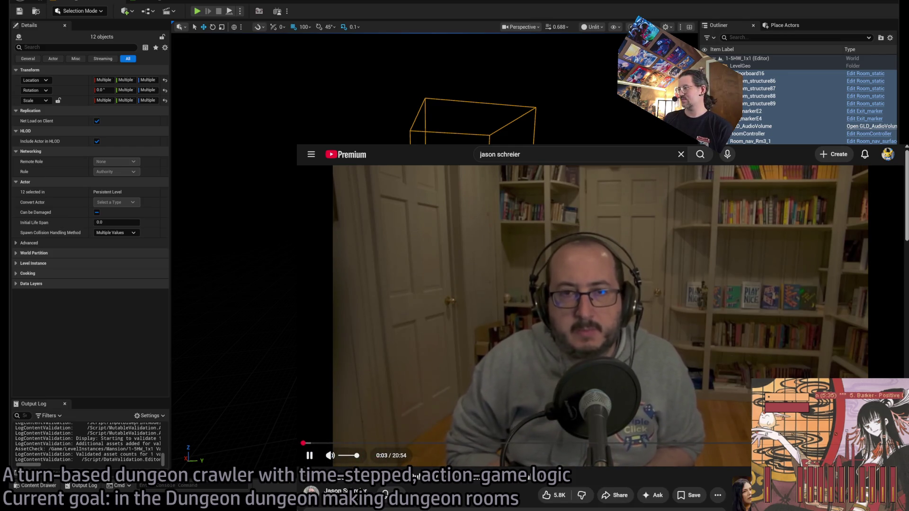
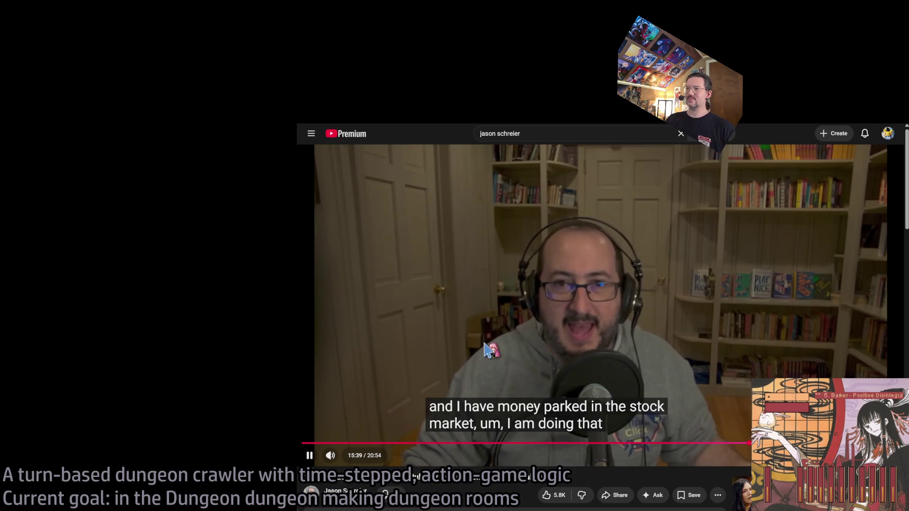
# Pause the YouTube interview video that was playing with captions.
pyautogui.click(503, 359)
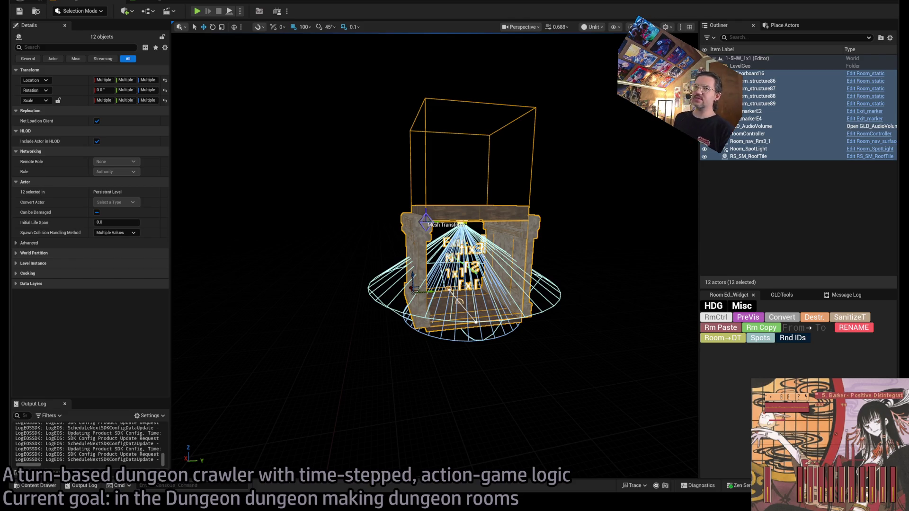
pyautogui.press('f')
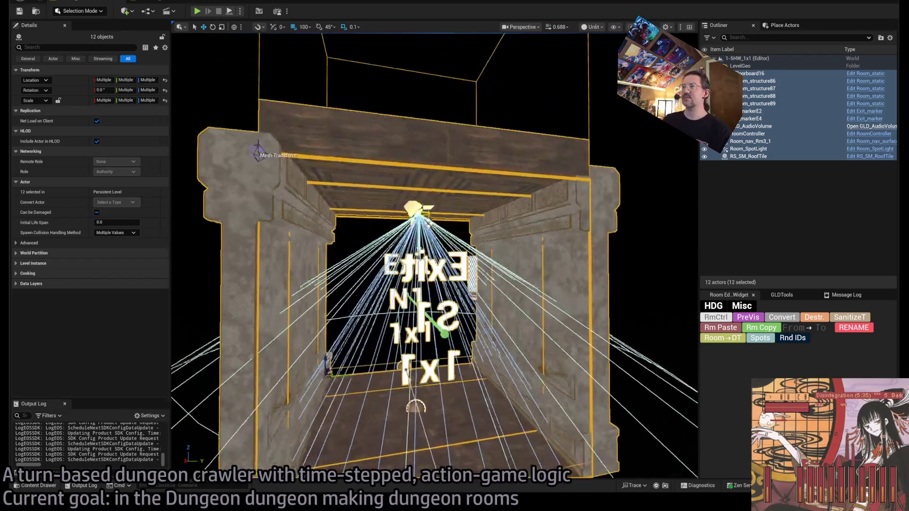
pyautogui.click(573, 236)
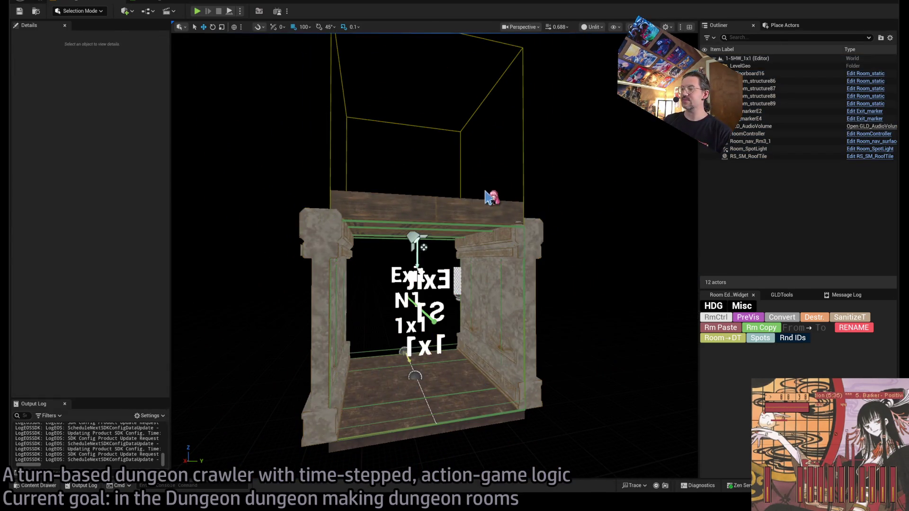
pyautogui.moveTo(432, 197)
pyautogui.mouseDown()
pyautogui.moveTo(432, 265)
pyautogui.moveTo(432, 204)
pyautogui.moveTo(457, 153)
pyautogui.mouseUp()
pyautogui.click(468, 331)
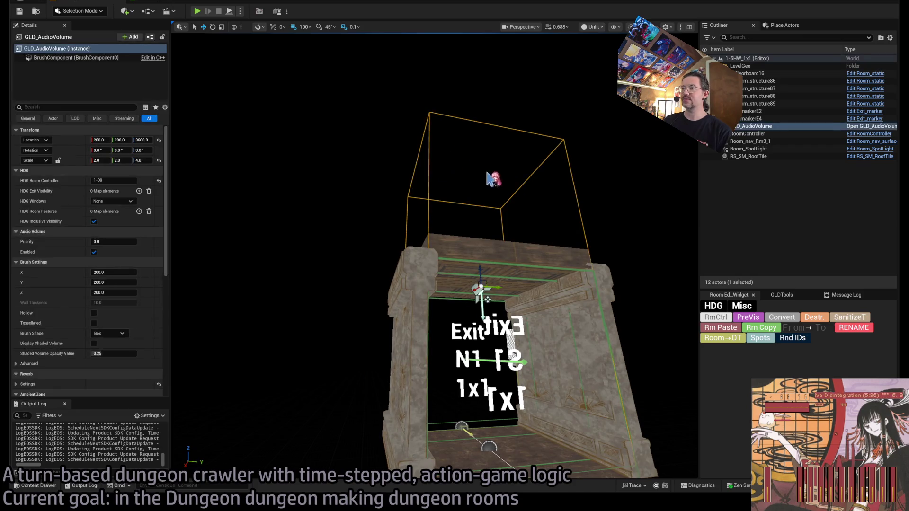
pyautogui.press('f')
pyautogui.moveTo(397, 243)
pyautogui.mouseDown()
pyautogui.moveTo(400, 204)
pyautogui.moveTo(397, 243)
pyautogui.mouseUp()
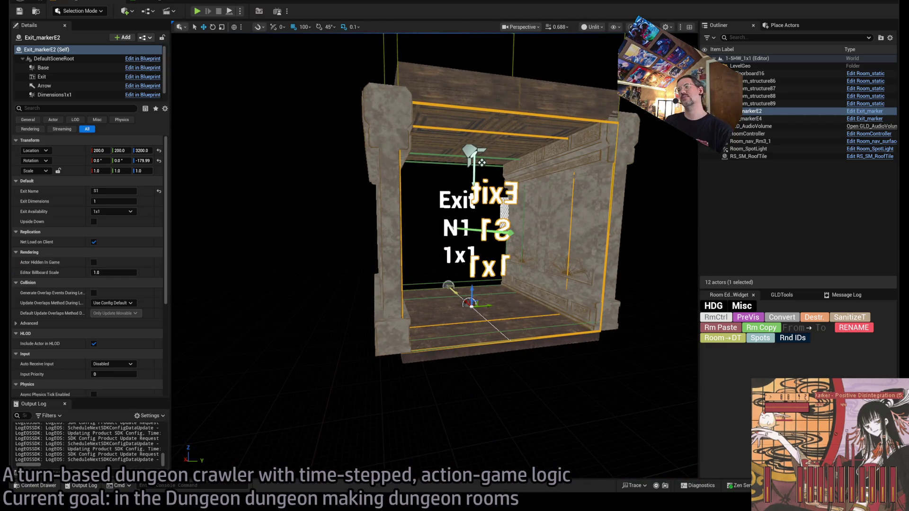
pyautogui.moveTo(431, 232)
pyautogui.mouseDown()
pyautogui.moveTo(440, 231)
pyautogui.moveTo(426, 232)
pyautogui.moveTo(431, 199)
pyautogui.moveTo(431, 251)
pyautogui.moveTo(425, 217)
pyautogui.mouseUp()
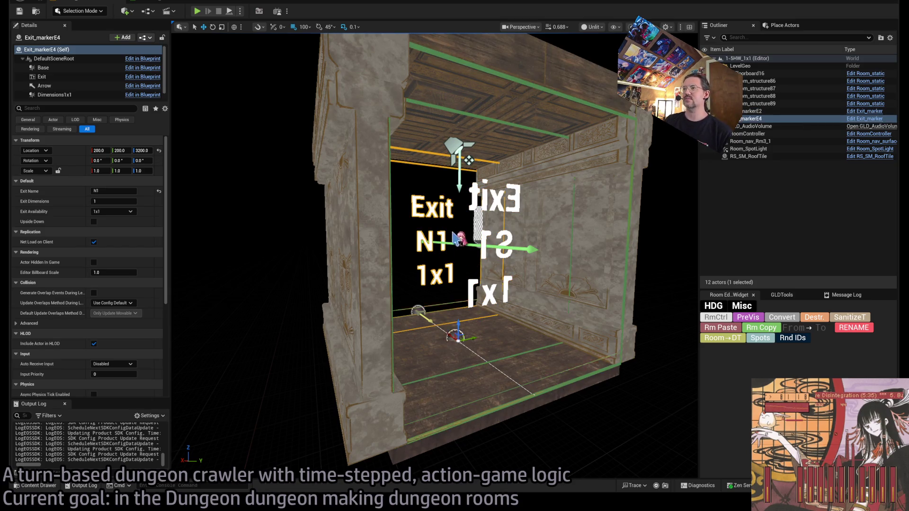
# Inspect the room's S1 and N1 exit markers, zooming in on N1.
pyautogui.click(464, 236)
pyautogui.moveTo(463, 235)
pyautogui.mouseDown()
pyautogui.moveTo(462, 187)
pyautogui.moveTo(459, 310)
pyautogui.mouseUp()
pyautogui.click(459, 310)
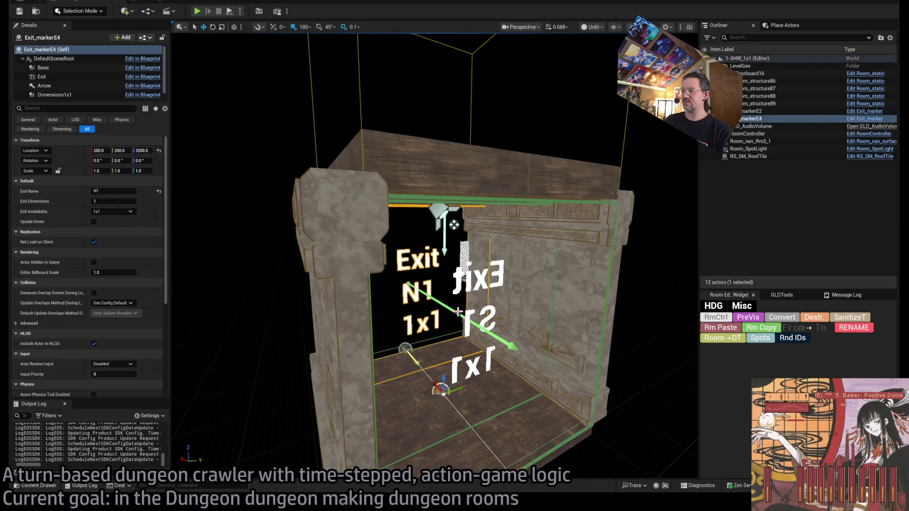
pyautogui.click(444, 304)
pyautogui.click(463, 325)
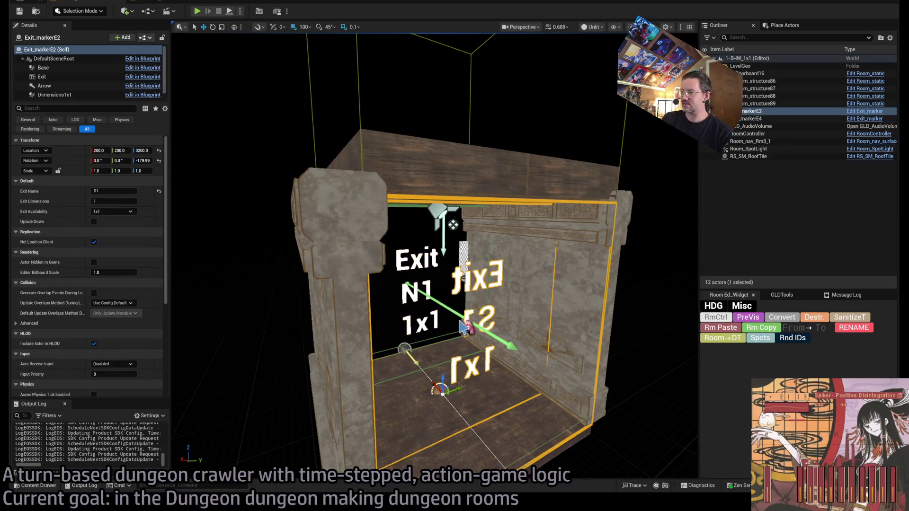
pyautogui.click(436, 301)
pyautogui.press('f')
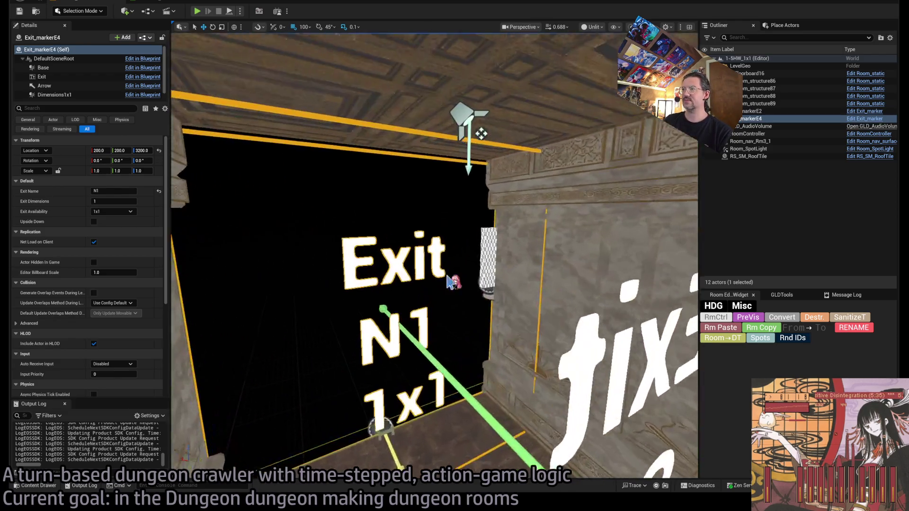
# Move the RoomController from 400, 400 to X 300, Y 300.
pyautogui.click(477, 135)
pyautogui.press('f')
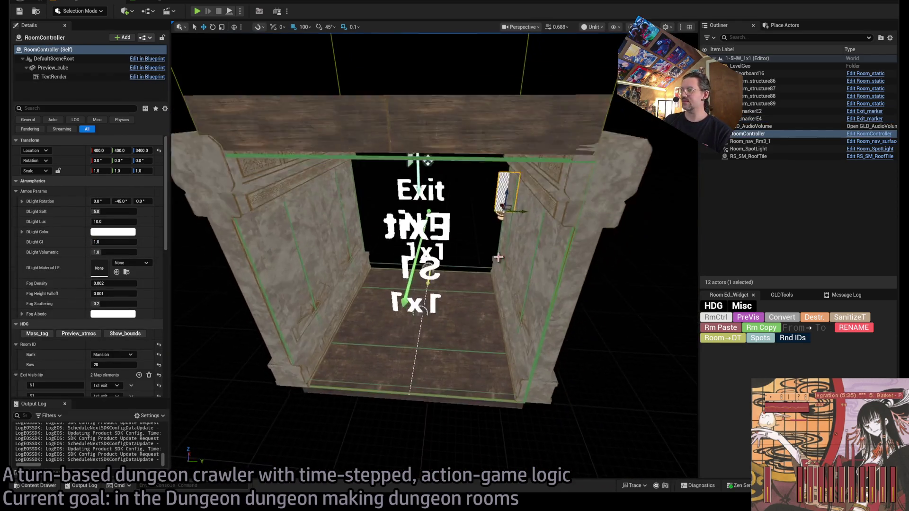
pyautogui.moveTo(523, 202)
pyautogui.mouseDown()
pyautogui.moveTo(497, 210)
pyautogui.moveTo(507, 225)
pyautogui.mouseUp()
pyautogui.moveTo(488, 256); pyautogui.dragTo(462, 259)
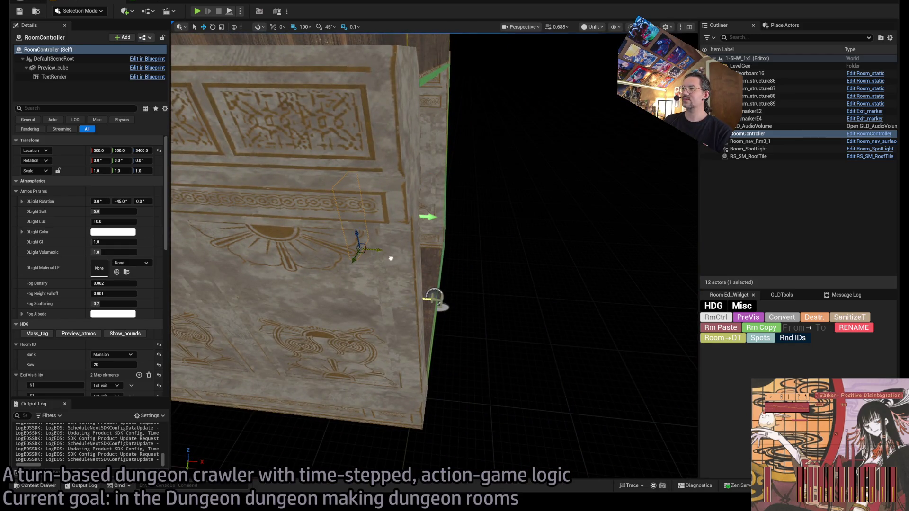
pyautogui.press('f')
pyautogui.moveTo(402, 282)
pyautogui.mouseDown()
pyautogui.moveTo(388, 279)
pyautogui.moveTo(402, 282)
pyautogui.mouseUp()
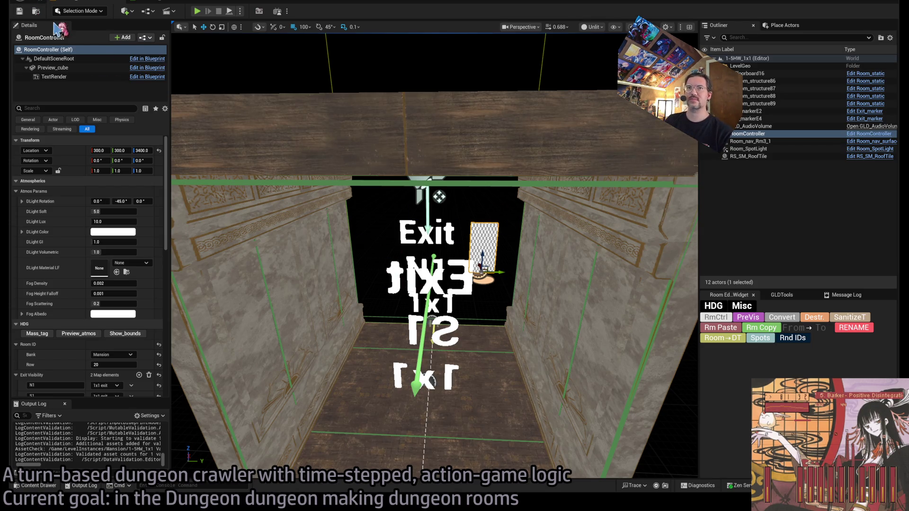
pyautogui.click(55, 486)
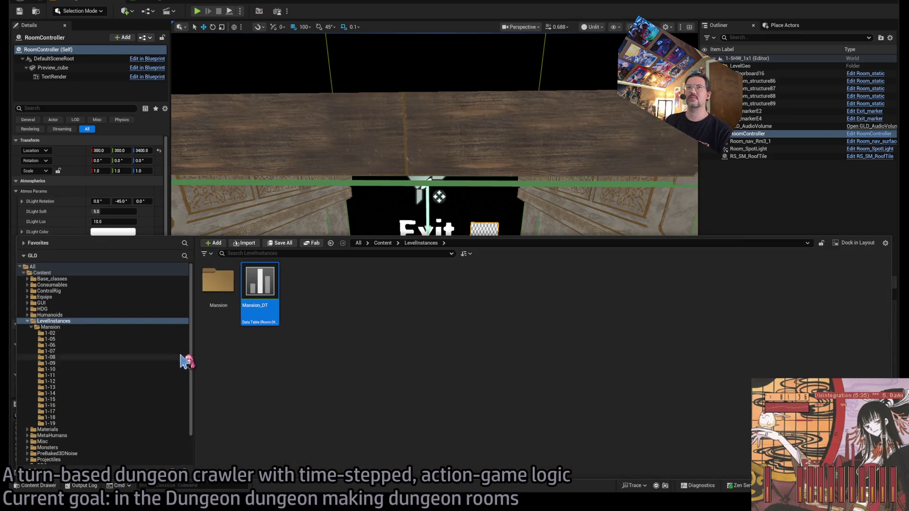
# Look inside the 1-05 folder, then go back up to LevelInstances.
pyautogui.click(140, 339)
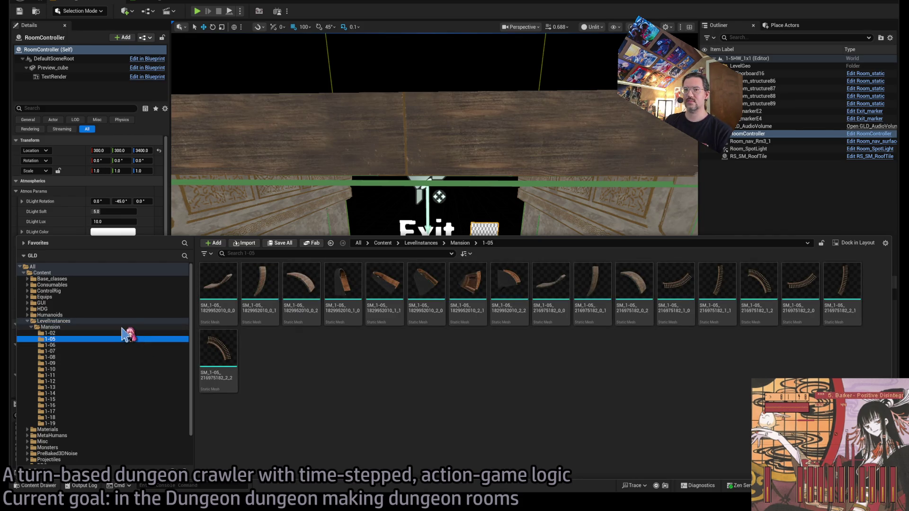
pyautogui.click(124, 327)
pyautogui.click(124, 320)
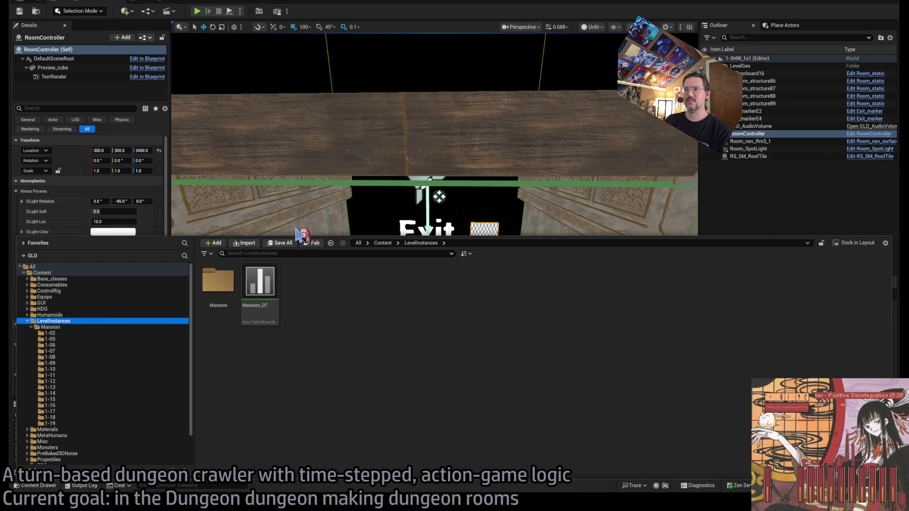
# Close the content drawer and frame the 1x1 hallway room around its GLD_AudioVolume.
pyautogui.moveTo(297, 233); pyautogui.dragTo(392, 202)
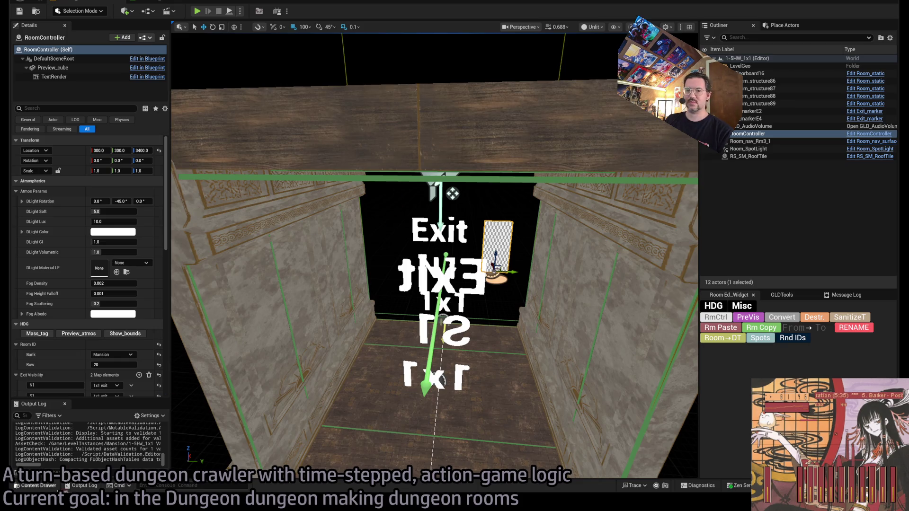
pyautogui.scroll(-3, 126, 336)
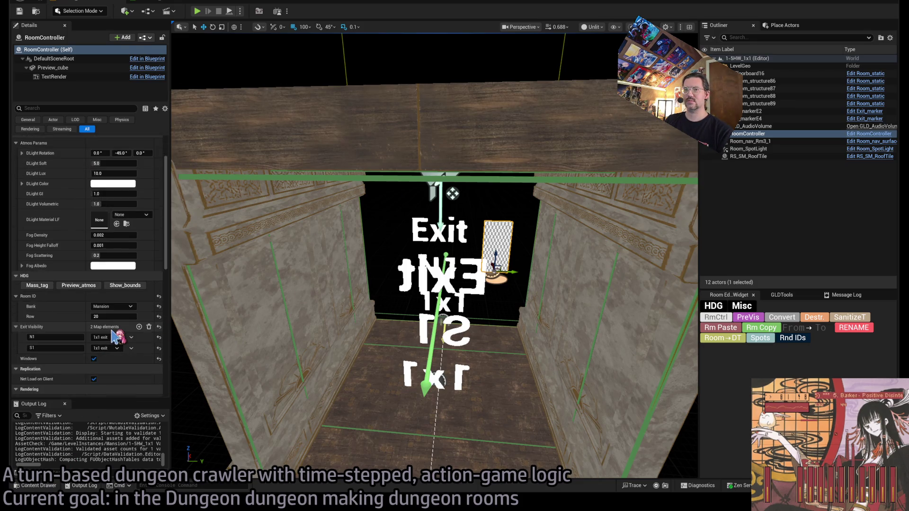
pyautogui.press('f')
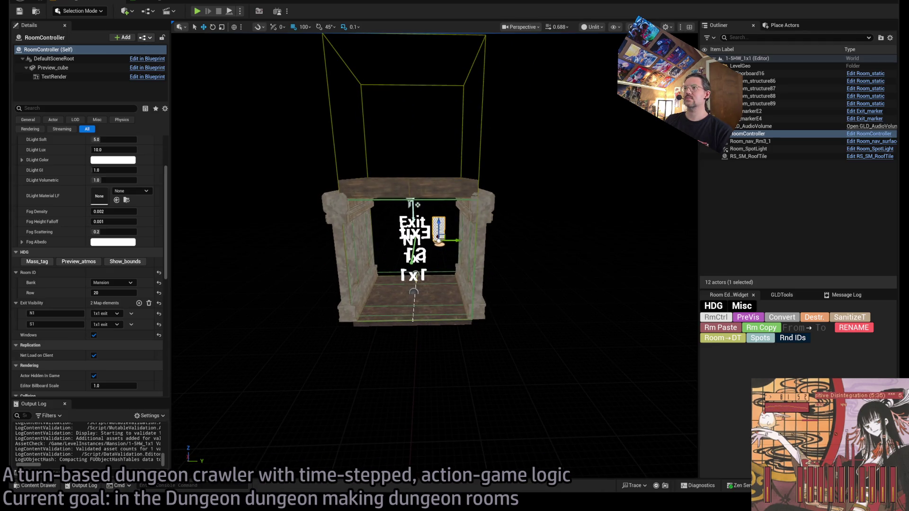
pyautogui.click(489, 142)
pyautogui.moveTo(435, 255)
pyautogui.mouseDown()
pyautogui.moveTo(473, 237)
pyautogui.moveTo(511, 256)
pyautogui.moveTo(435, 256)
pyautogui.mouseUp()
pyautogui.press('f')
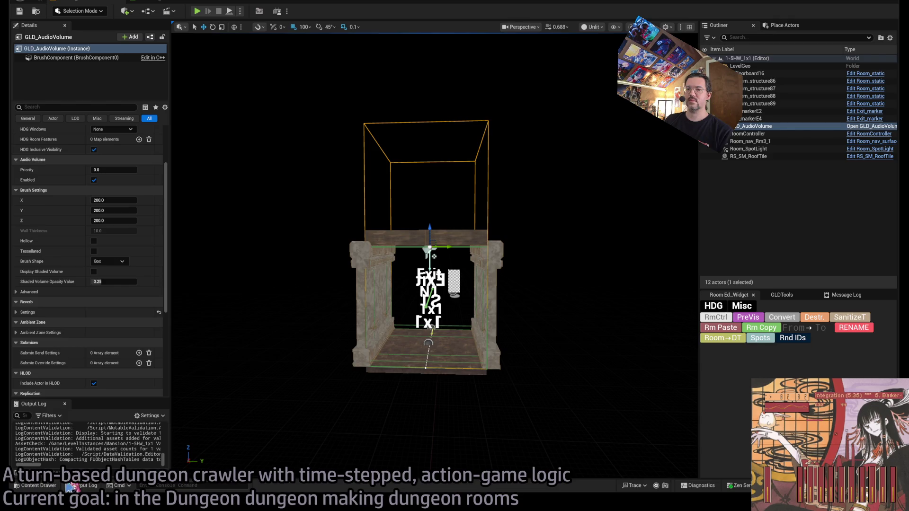
# Rename the 1-5HW_1x1 level to 1-HW-5-1x1 in the Mansion folder.
pyautogui.click(38, 486)
pyautogui.click(90, 327)
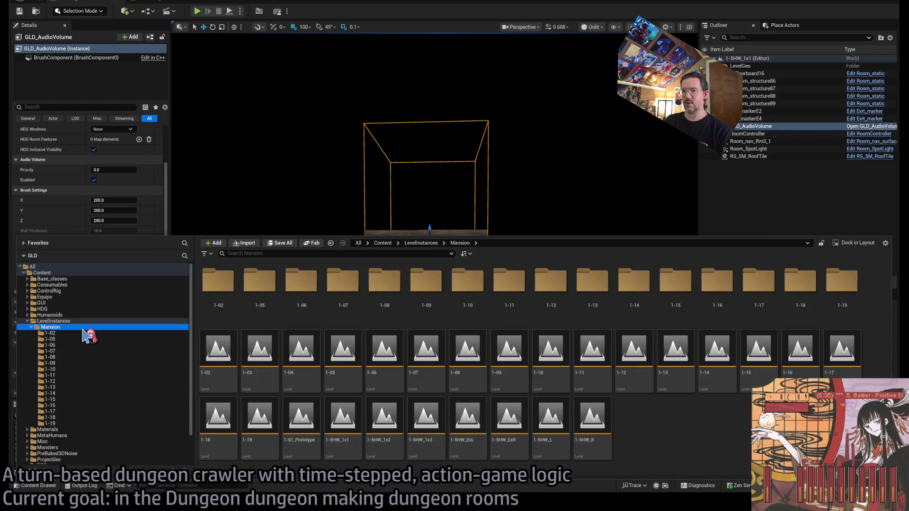
pyautogui.click(677, 428)
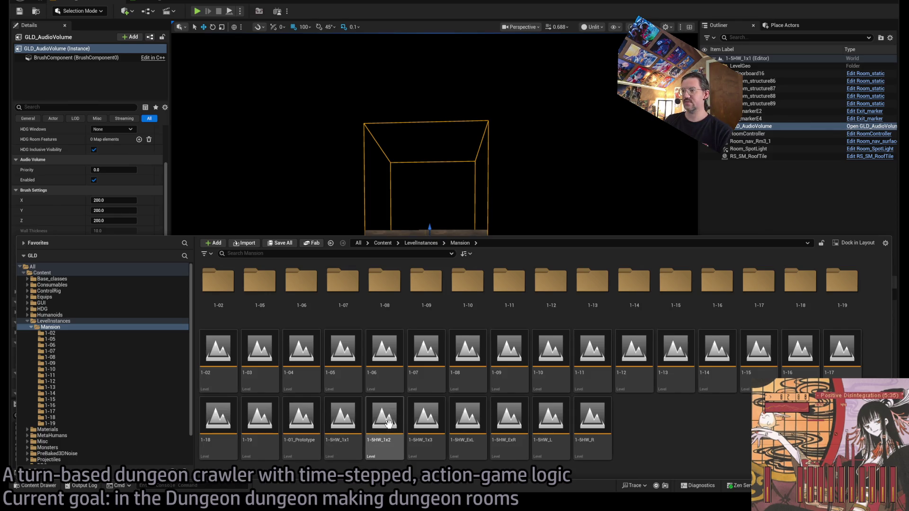
pyautogui.click(336, 417)
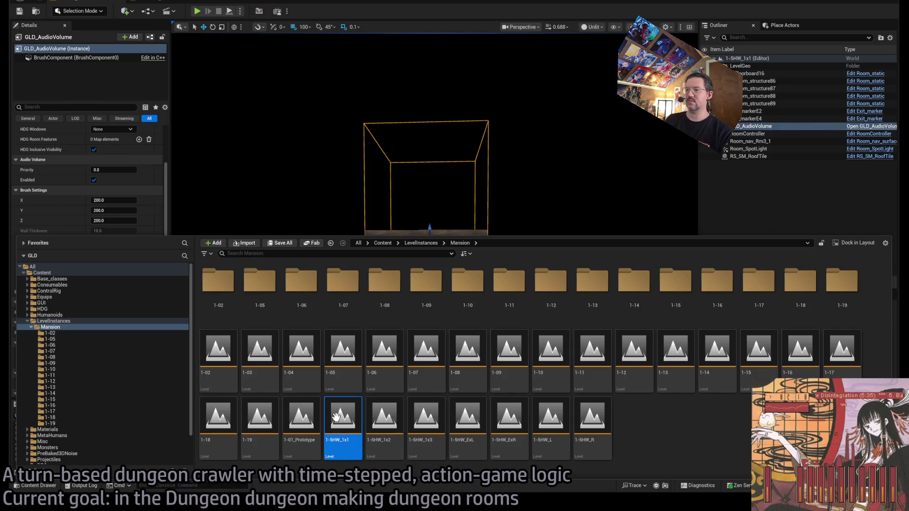
pyautogui.click(334, 439)
pyautogui.press('Delete')
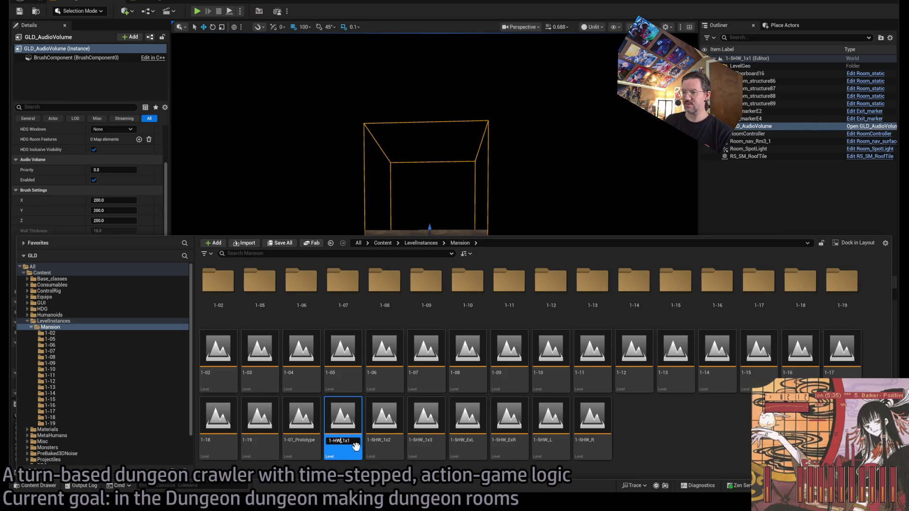
pyautogui.write('%')
pyautogui.press('BackSpace')
pyautogui.write('5-')
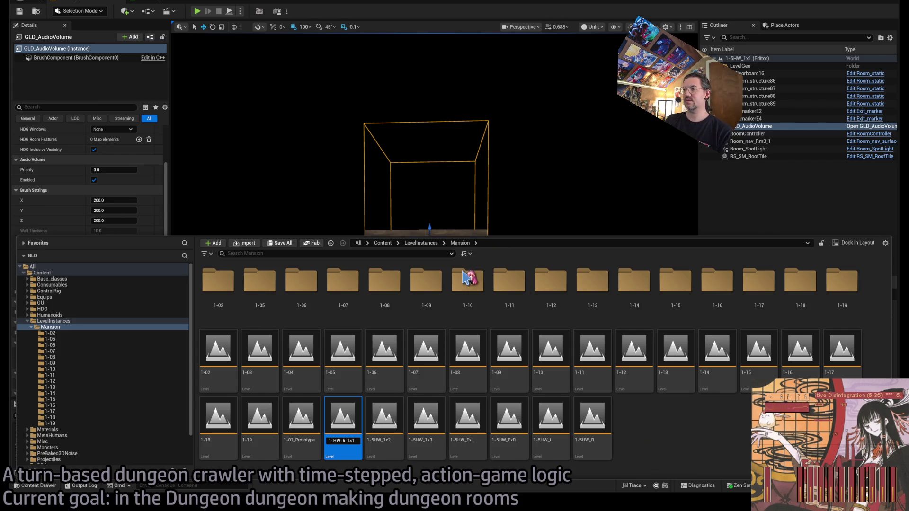
pyautogui.press('Return')
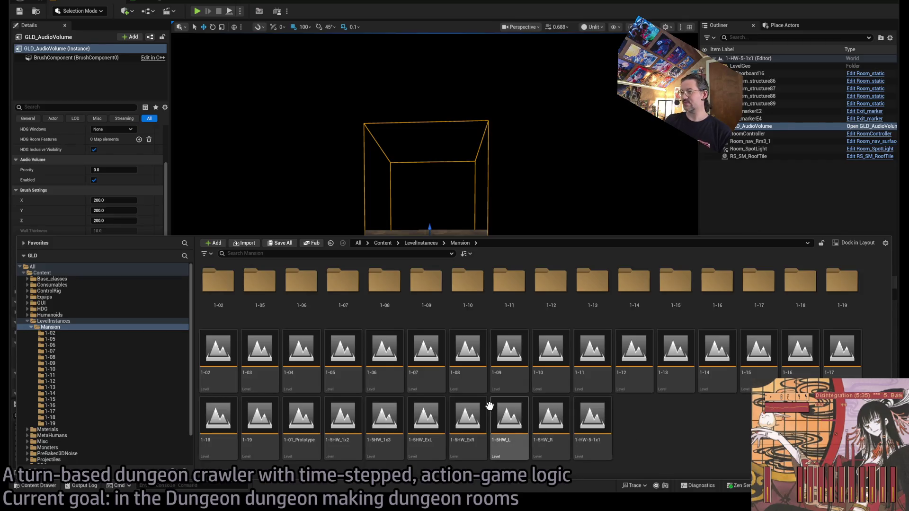
# Rename 1-5HW_1x2 to 1-HW-5-1x2 and open that level.
pyautogui.click(385, 416)
pyautogui.click(594, 421)
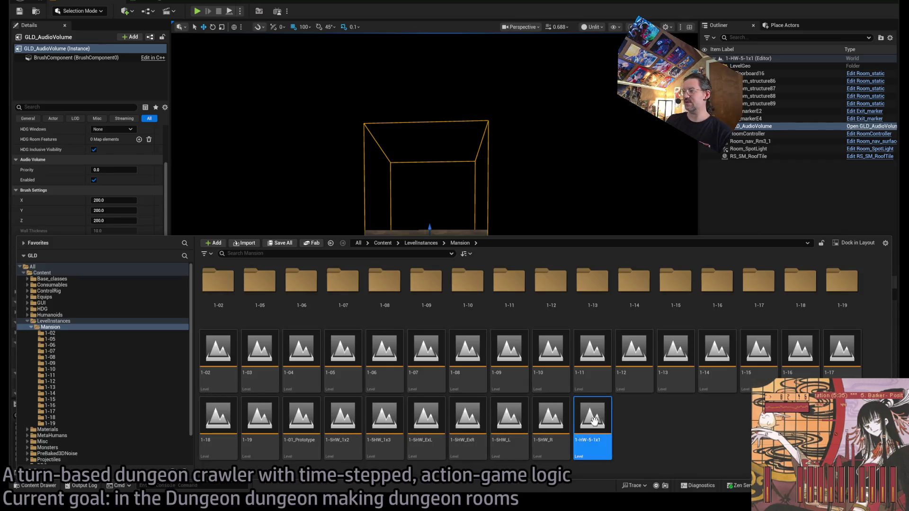
pyautogui.click(345, 416)
pyautogui.press('F2')
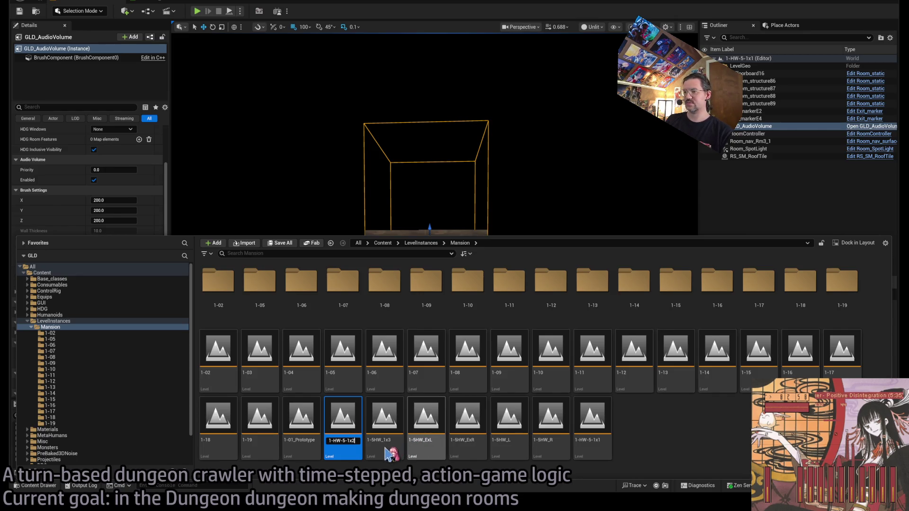
pyautogui.press('Return')
pyautogui.doubleClick(598, 443)
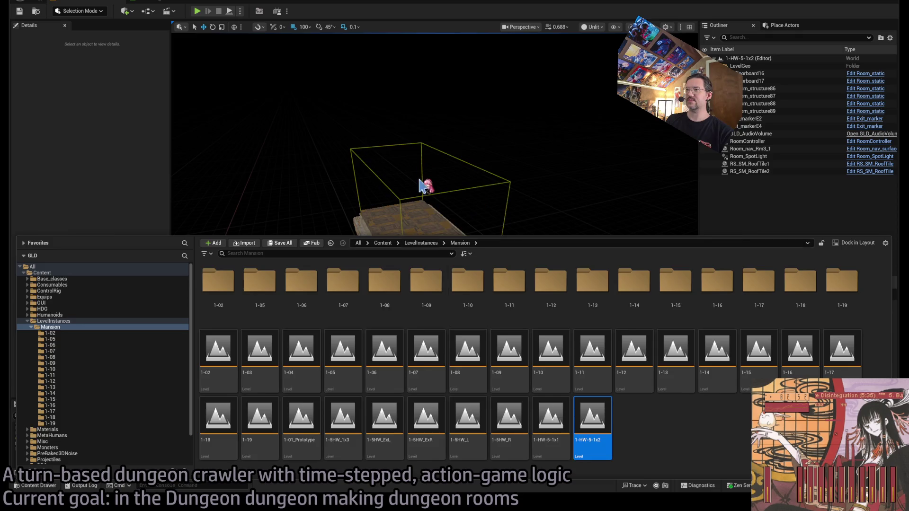
# Load the 1-5HW_ExL level, then open 1-5HW_ExR to inspect it.
pyautogui.click(37, 486)
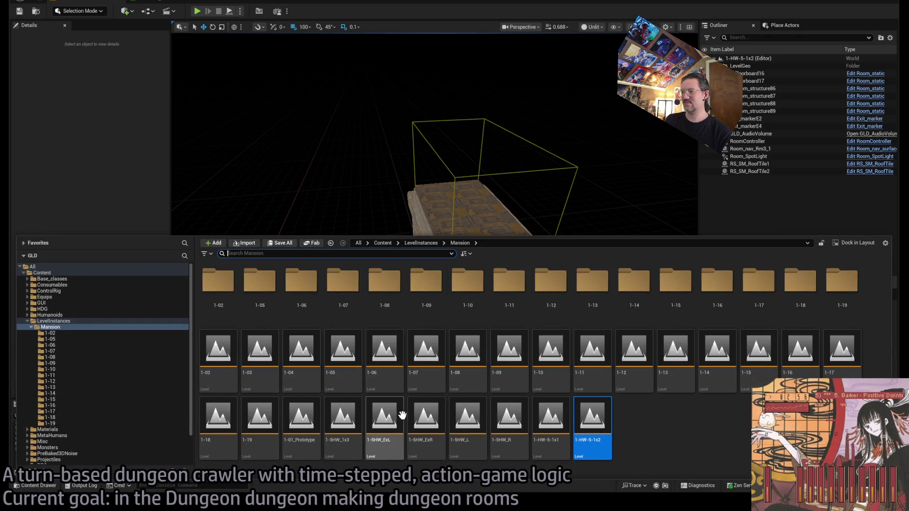
pyautogui.moveTo(388, 416); pyautogui.dragTo(464, 208)
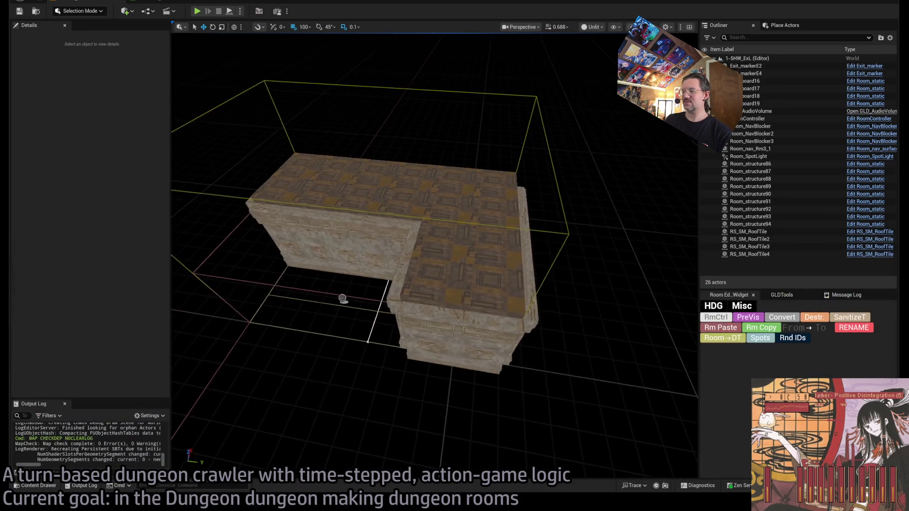
pyautogui.scroll(3, 334, 297)
pyautogui.scroll(5, 332, 301)
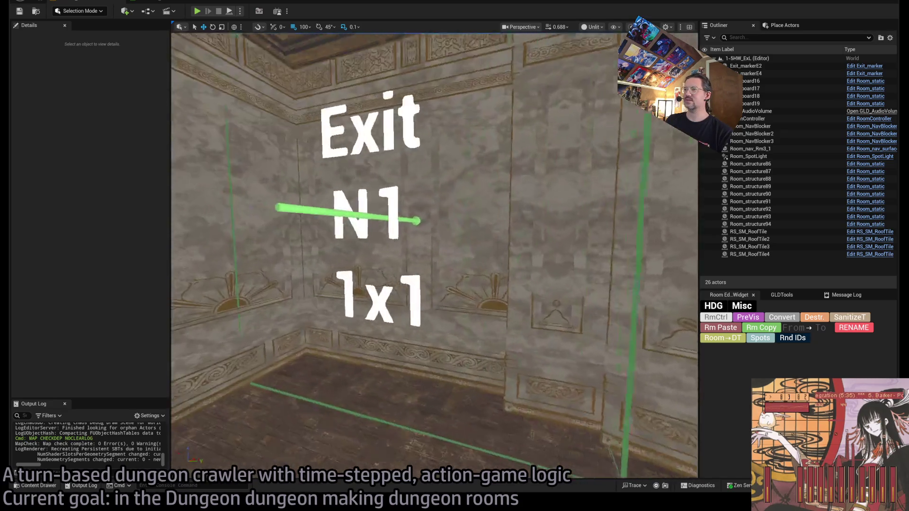
pyautogui.scroll(-10, 249, 361)
pyautogui.scroll(-2, 249, 361)
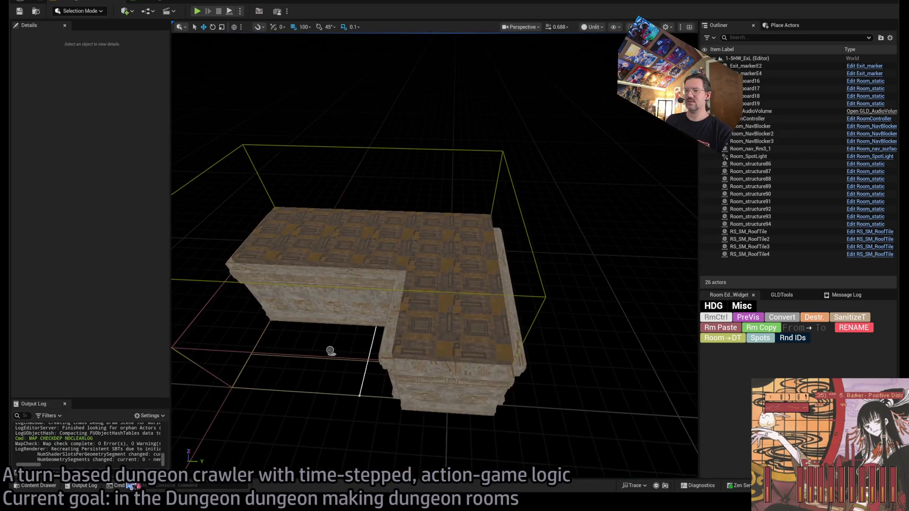
pyautogui.click(42, 486)
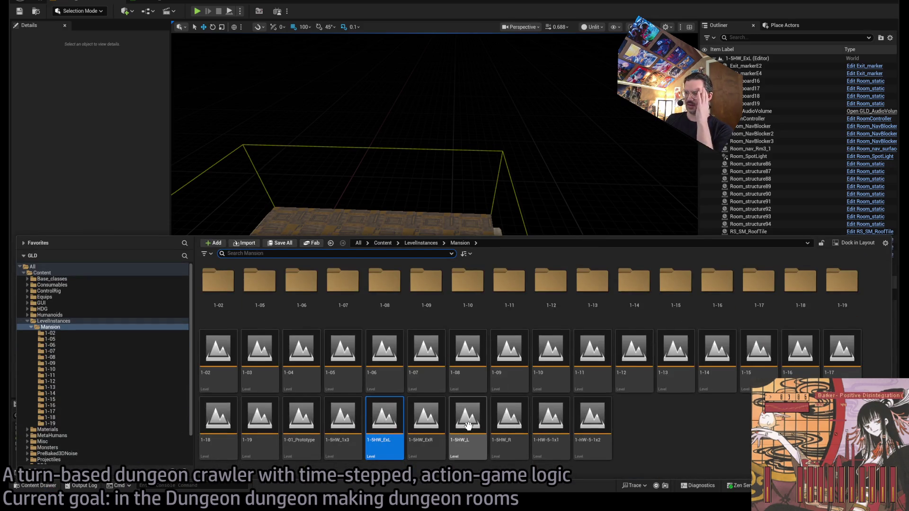
pyautogui.doubleClick(434, 418)
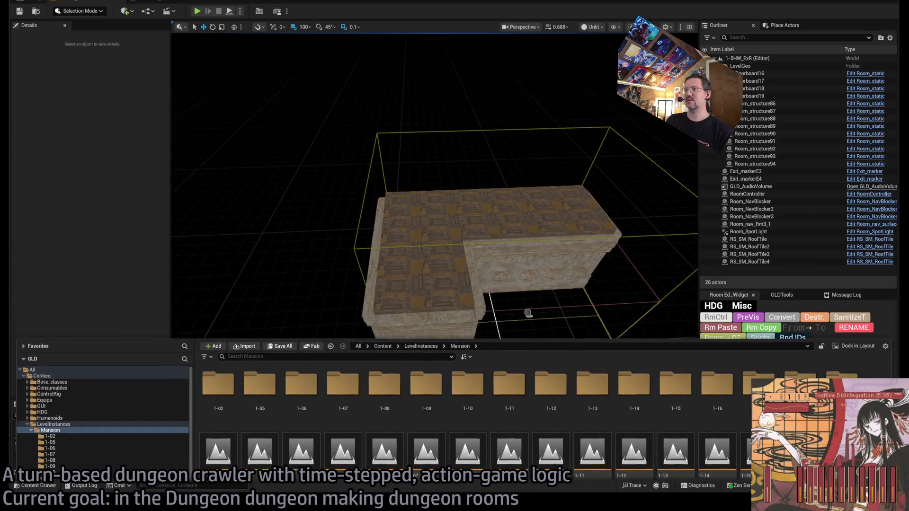
# Open the L-shaped 1-5HW_R hallway level and locate 1-5HW_1x3 among the assets.
pyautogui.click(38, 486)
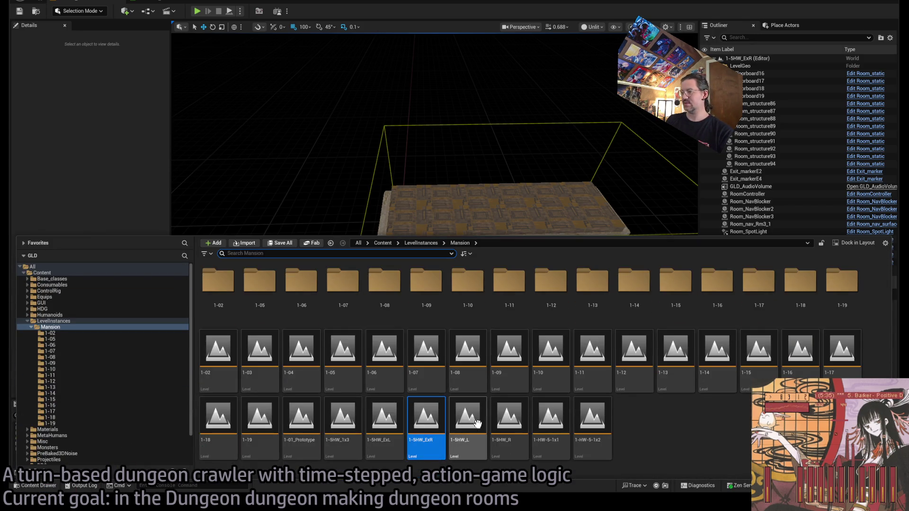
pyautogui.click(467, 426)
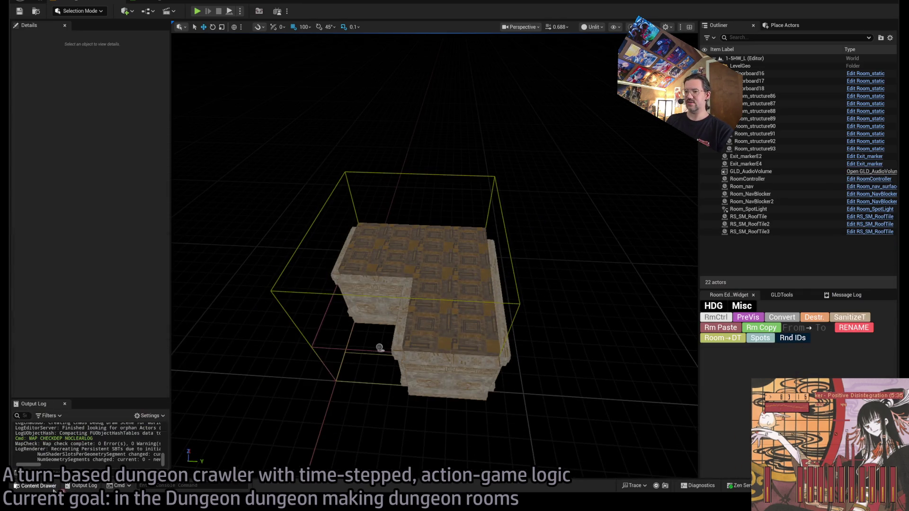
pyautogui.click(53, 487)
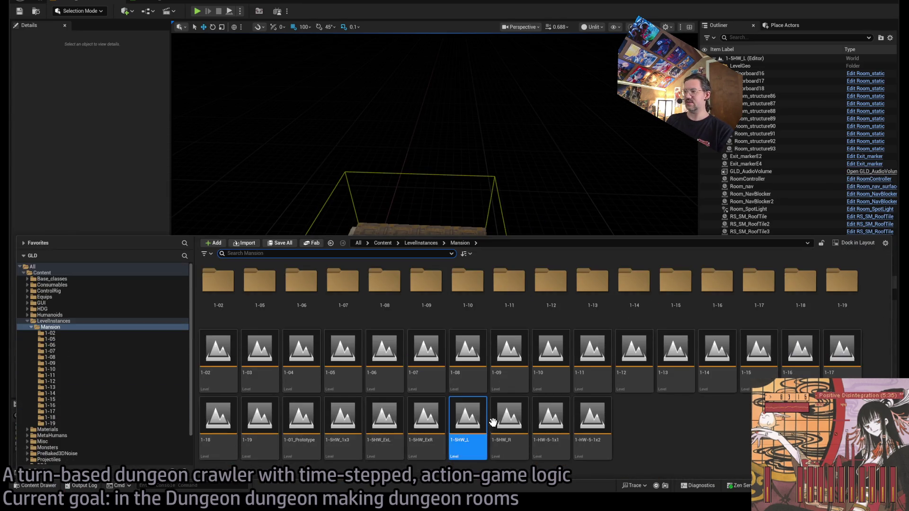
pyautogui.doubleClick(509, 428)
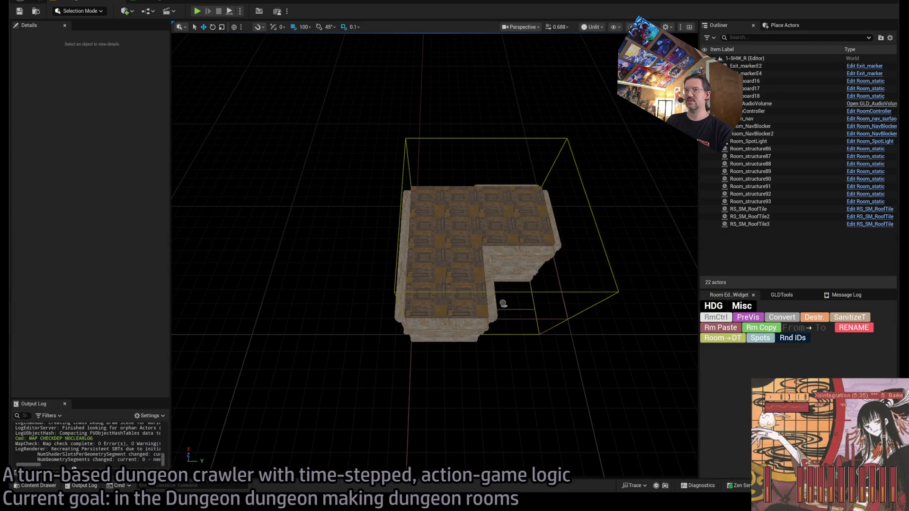
pyautogui.click(52, 487)
pyautogui.click(597, 432)
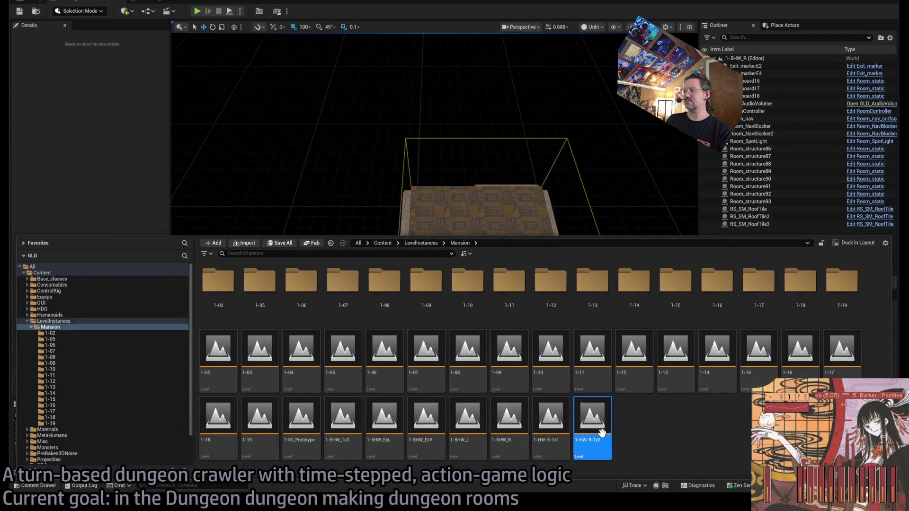
pyautogui.click(341, 421)
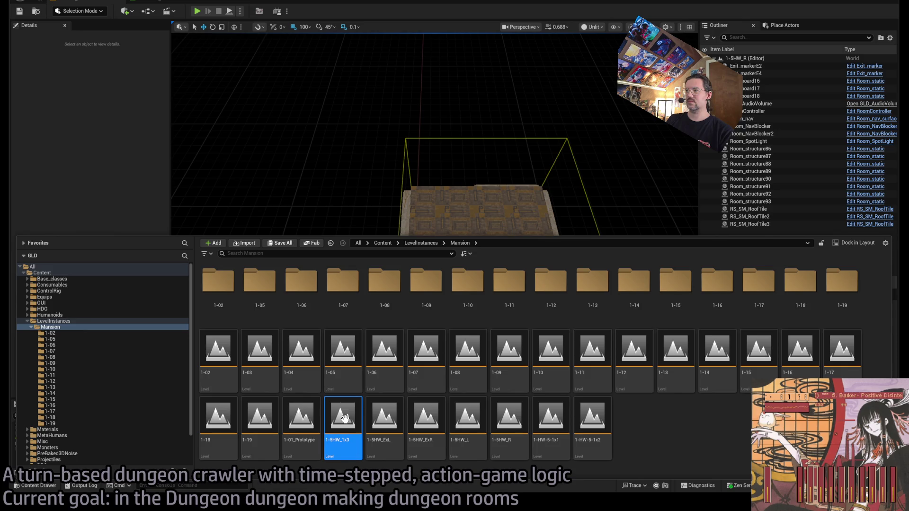
# Open the straight 1-5HW_1x3 hallway level and rename it 1-HW-5-3x3.
pyautogui.doubleClick(344, 418)
pyautogui.moveTo(359, 256); pyautogui.dragTo(331, 260)
pyautogui.click(36, 485)
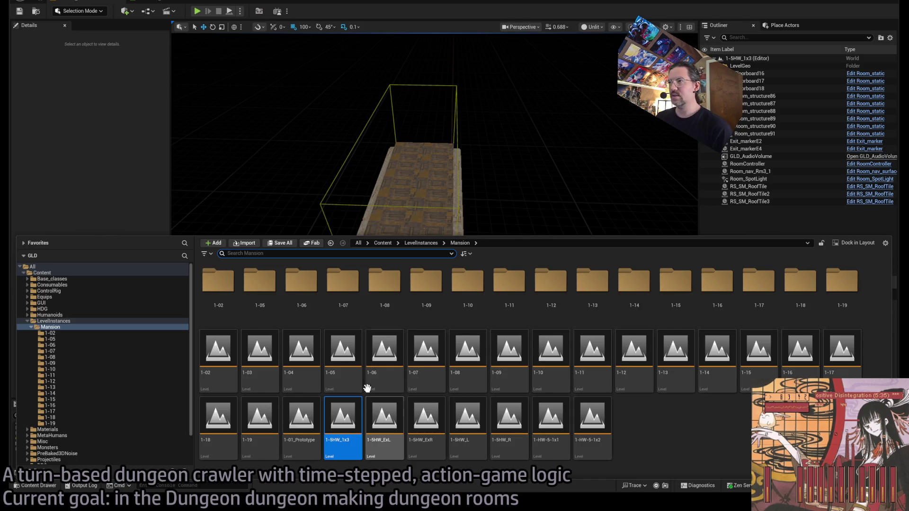
pyautogui.click(343, 433)
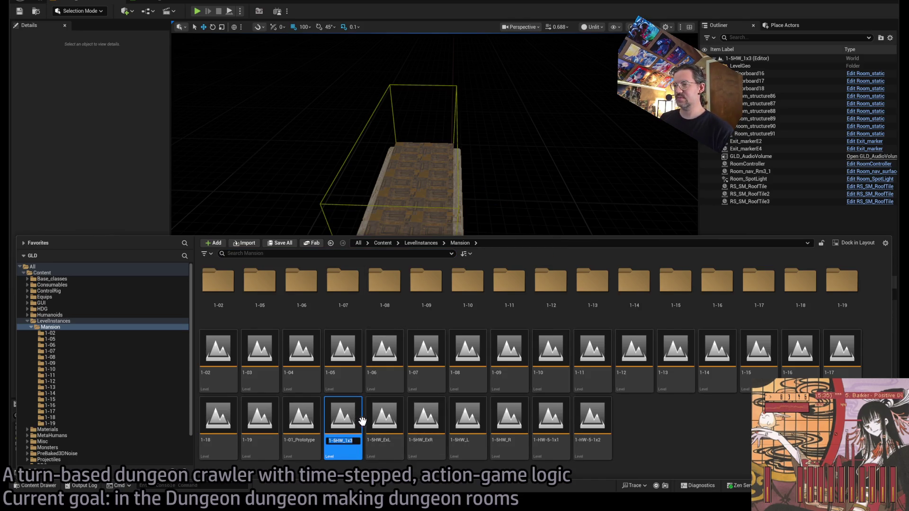
pyautogui.write('1-HW-5-1x1')
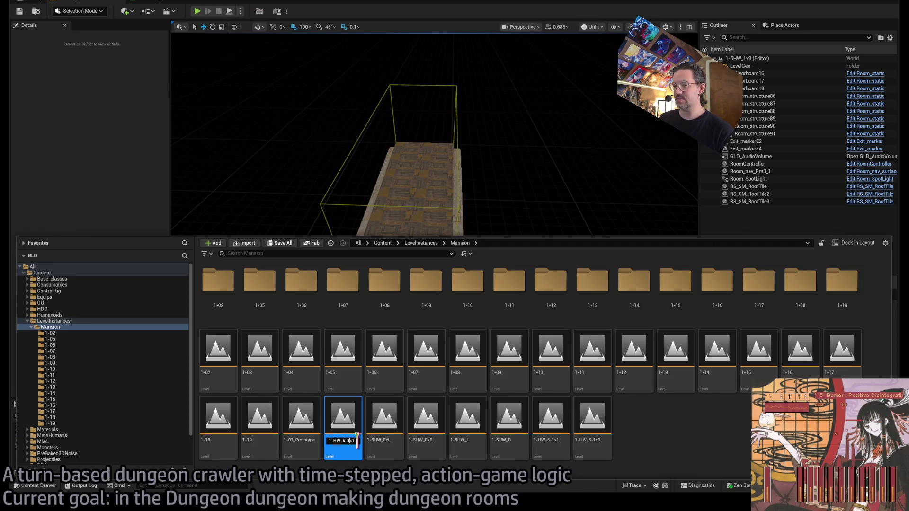
pyautogui.write('3')
pyautogui.press('Return')
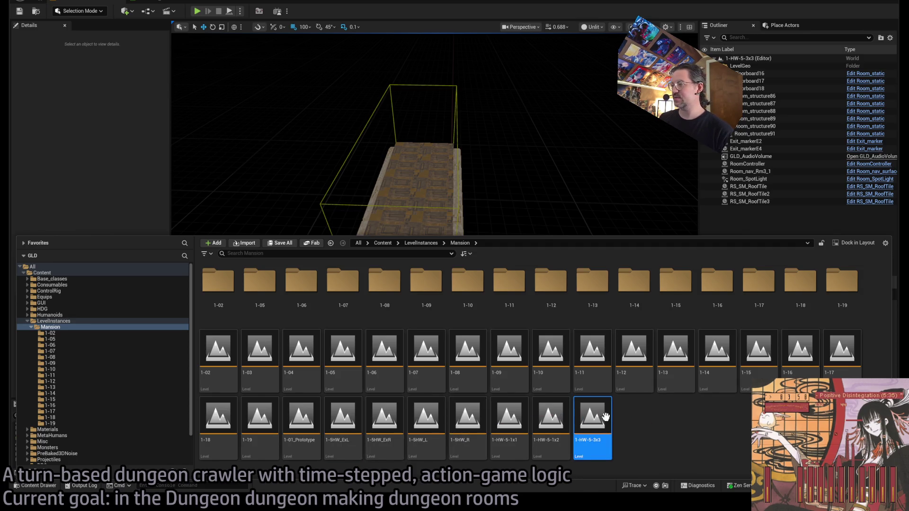
pyautogui.click(169, 3)
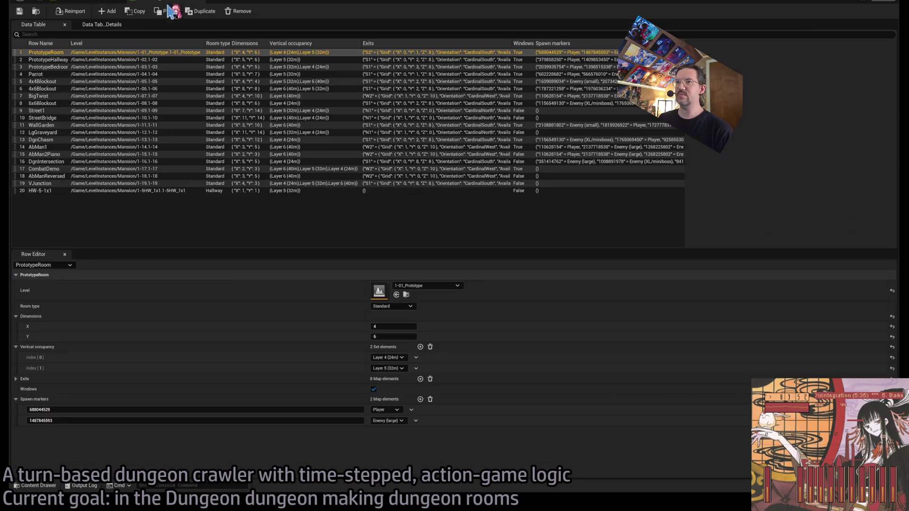
# Add row 21 named HW-5-3x3 and paste row 20's data into it.
pyautogui.click(106, 12)
pyautogui.doubleClick(38, 198)
pyautogui.write('HW-5-3x3')
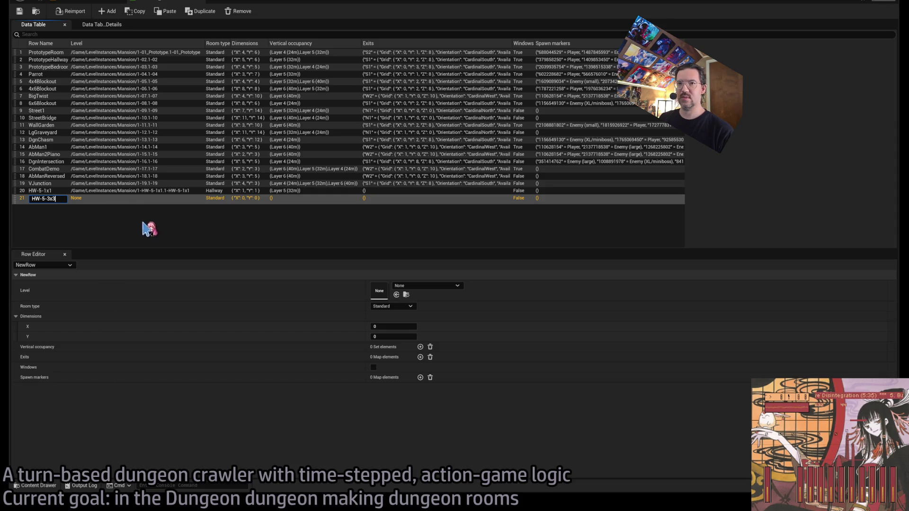
pyautogui.press('Return')
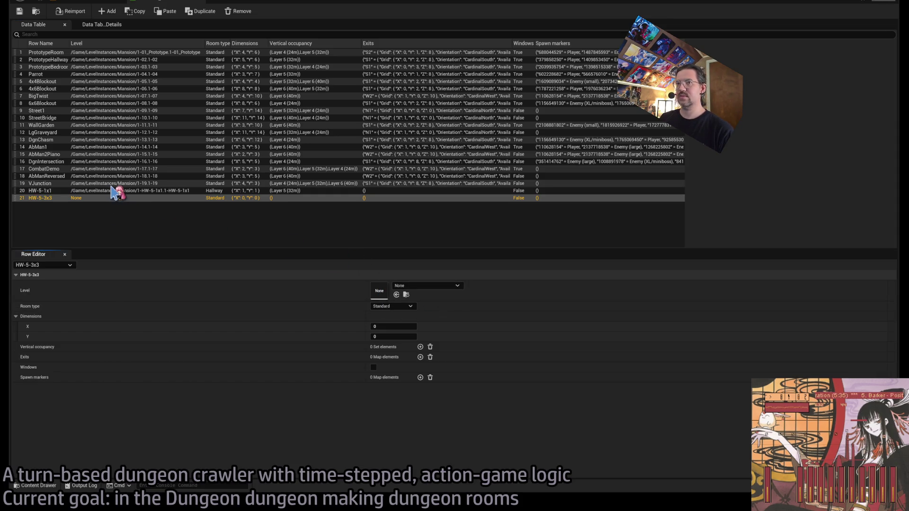
pyautogui.click(119, 190)
pyautogui.hotkey('ctrl', 'c')
pyautogui.click(137, 197)
pyautogui.hotkey('ctrl', 'v')
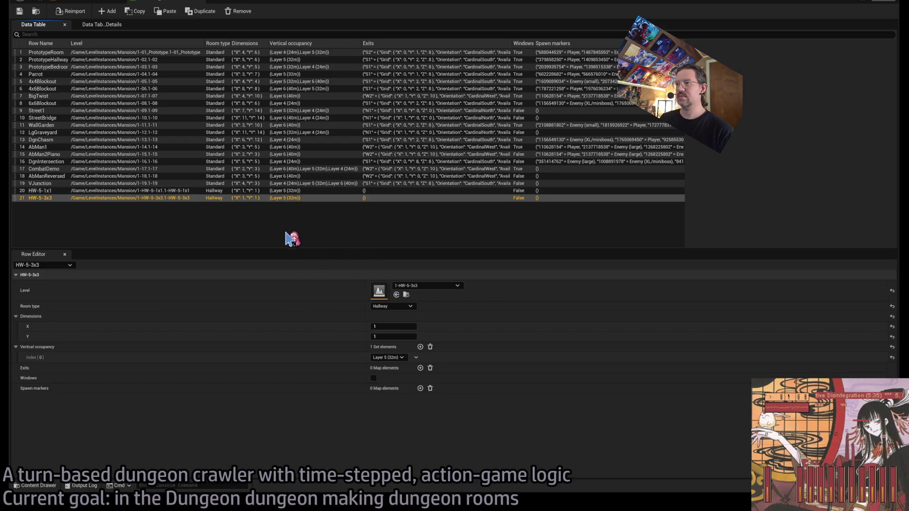
# Set the new row's room dimensions X and Y to 3.
pyautogui.click(393, 326)
pyautogui.write('3')
pyautogui.press('Tab')
pyautogui.write('3')
pyautogui.press('Return')
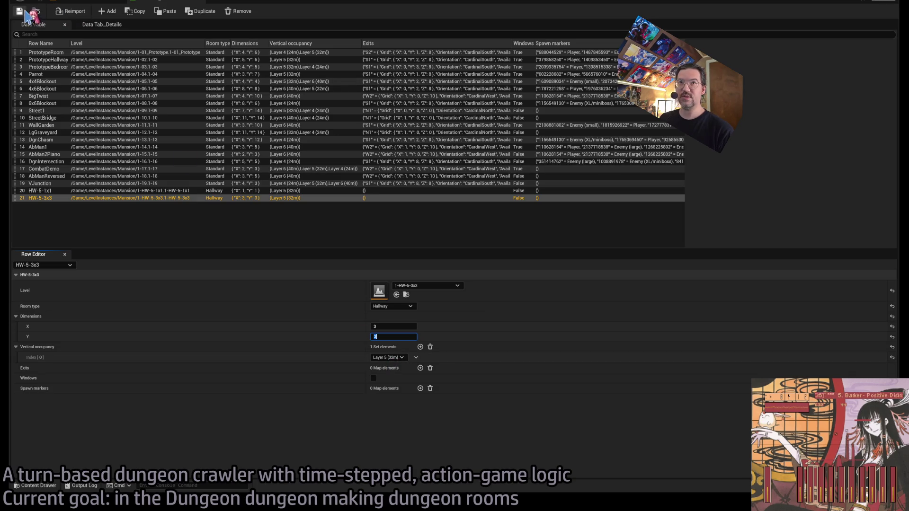
pyautogui.click(71, 4)
pyautogui.scroll(5, 430, 212)
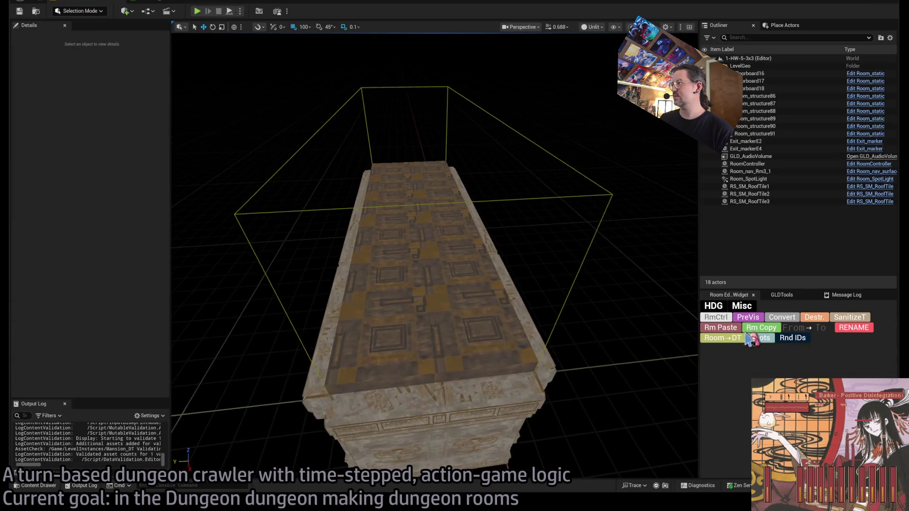
# Point the room controller's Room ID at Mansion row 21 and show its bounds box.
pyautogui.click(715, 317)
pyautogui.scroll(-5, 94, 265)
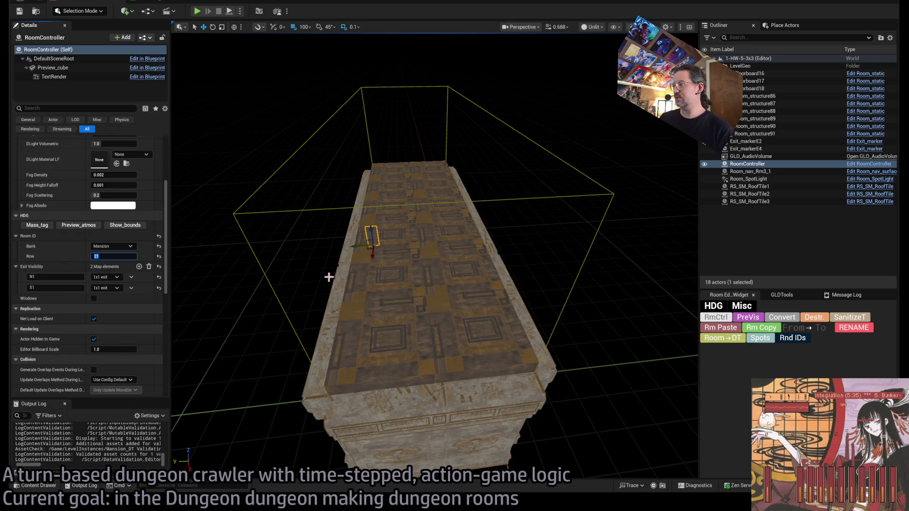
pyautogui.click(126, 225)
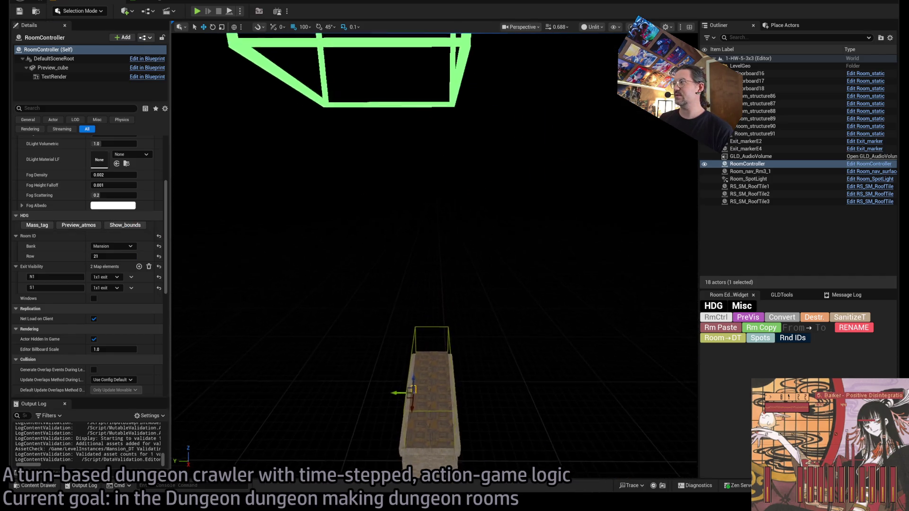
# Select all 18 room actors and raise them up into the bounds box.
pyautogui.click(801, 202)
pyautogui.hotkey('ctrl', 'a')
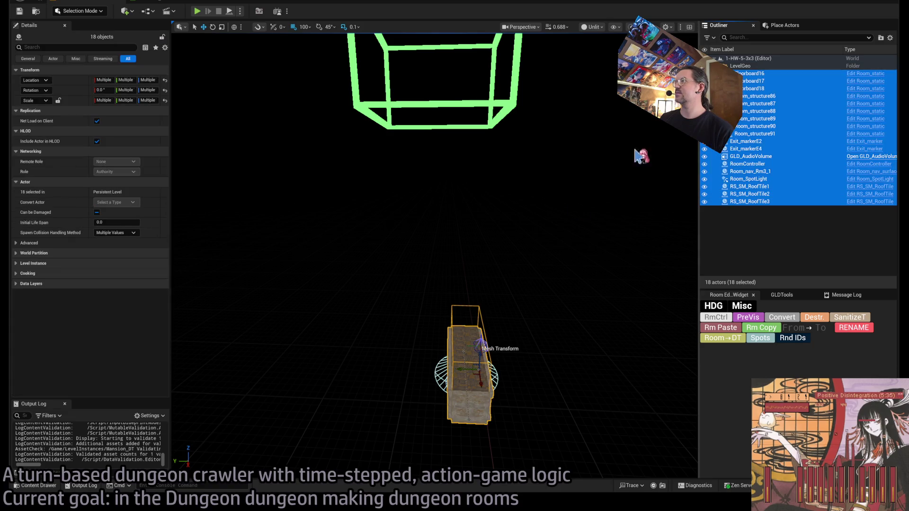
pyautogui.moveTo(479, 371)
pyautogui.mouseDown()
pyautogui.moveTo(494, 90)
pyautogui.moveTo(496, 104)
pyautogui.mouseUp()
pyautogui.press('f')
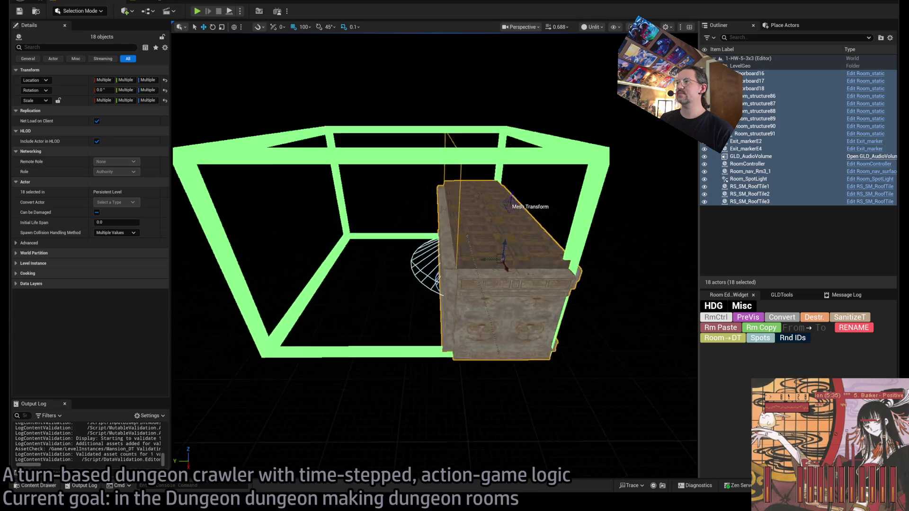
pyautogui.moveTo(513, 169)
pyautogui.mouseDown()
pyautogui.moveTo(483, 201)
pyautogui.moveTo(428, 210)
pyautogui.mouseUp()
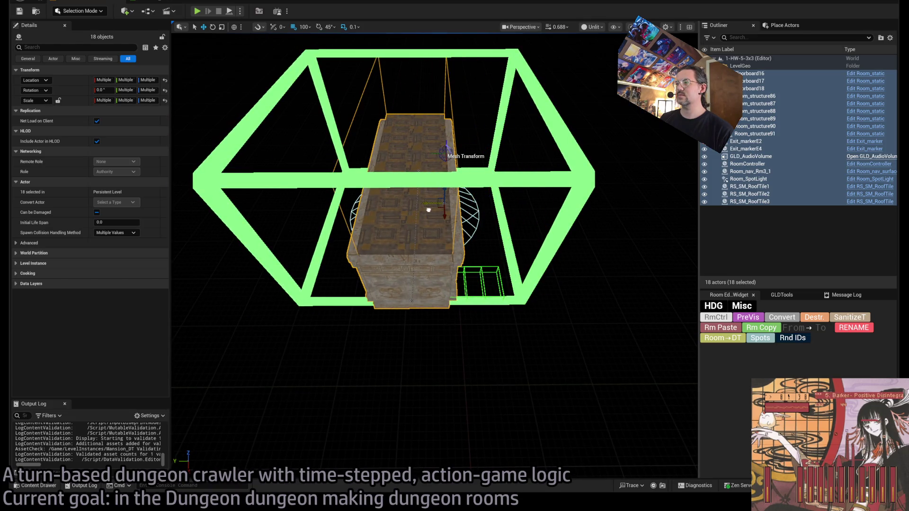
pyautogui.scroll(-10, 488, 282)
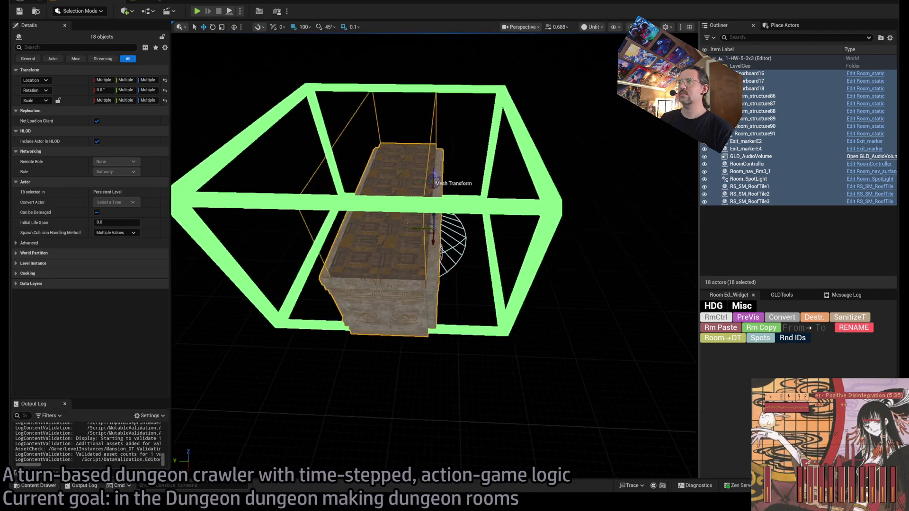
pyautogui.scroll(10, 431, 244)
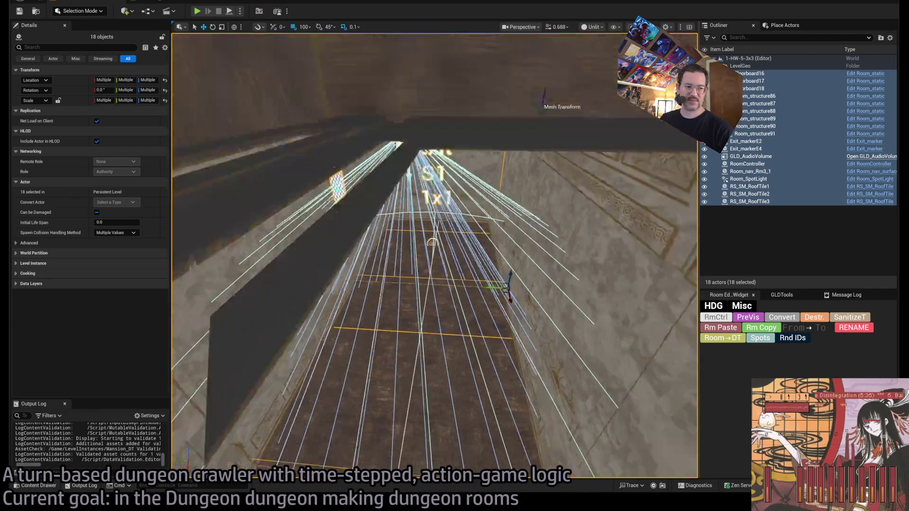
pyautogui.moveTo(431, 244)
pyautogui.mouseDown()
pyautogui.moveTo(393, 299)
pyautogui.moveTo(416, 288)
pyautogui.moveTo(490, 319)
pyautogui.moveTo(468, 284)
pyautogui.moveTo(430, 272)
pyautogui.mouseUp()
pyautogui.click(489, 319)
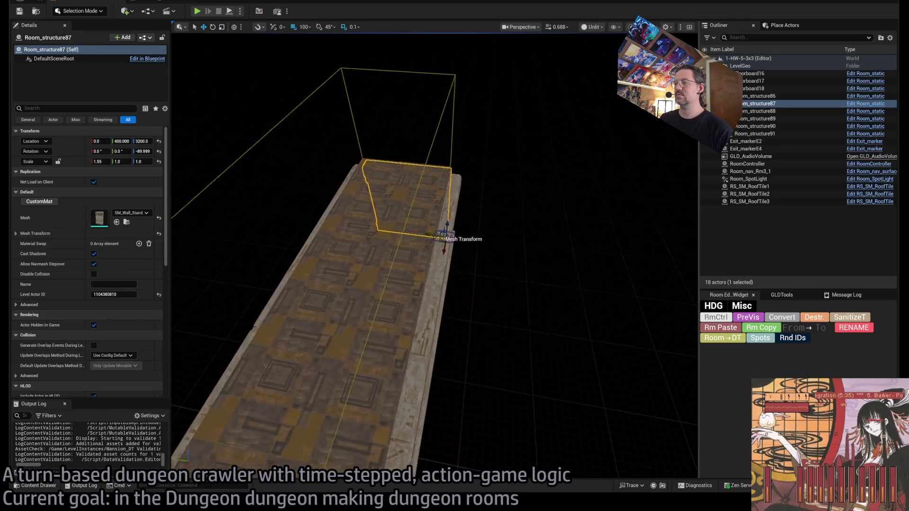
pyautogui.moveTo(430, 272); pyautogui.dragTo(421, 260)
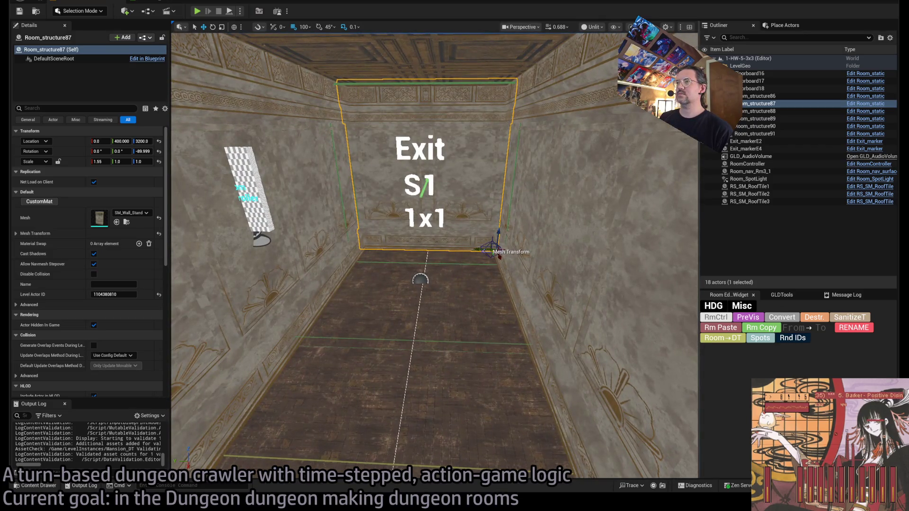
pyautogui.click(506, 213)
pyautogui.moveTo(321, 213); pyautogui.dragTo(320, 213)
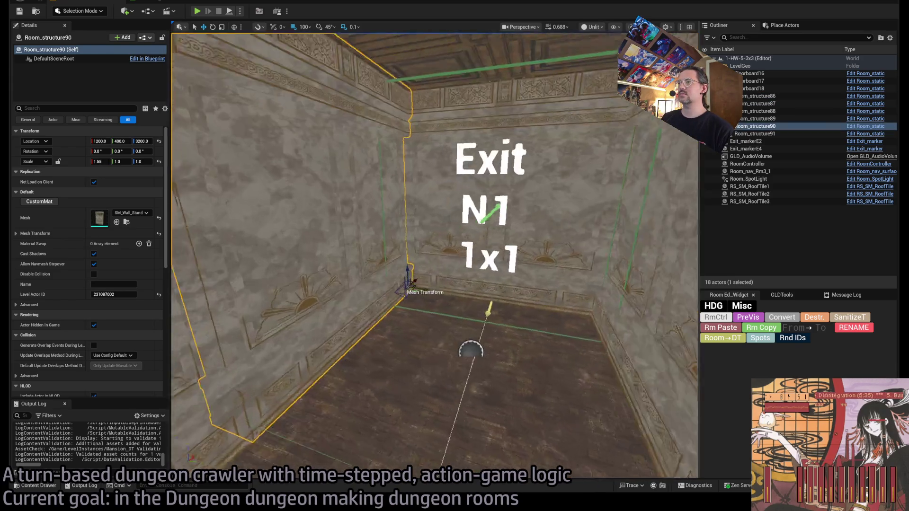
pyautogui.click(307, 213)
pyautogui.press('f')
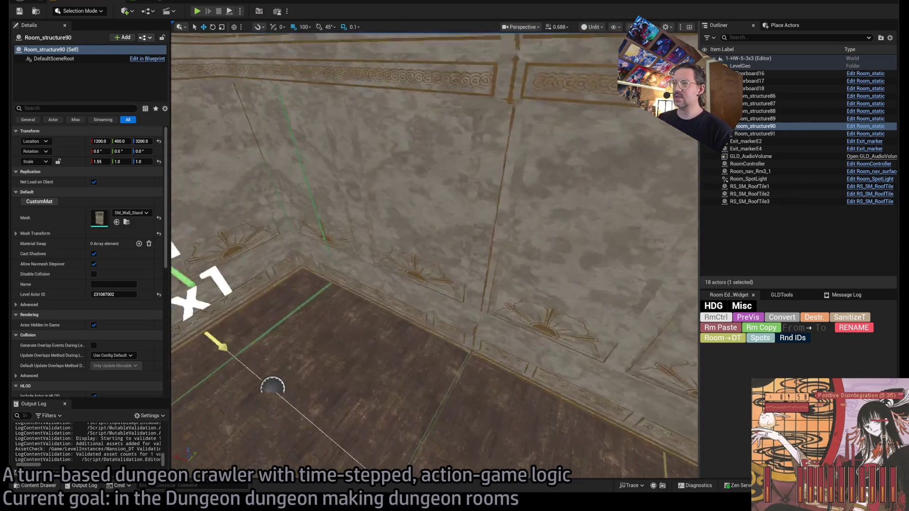
pyautogui.click(333, 223)
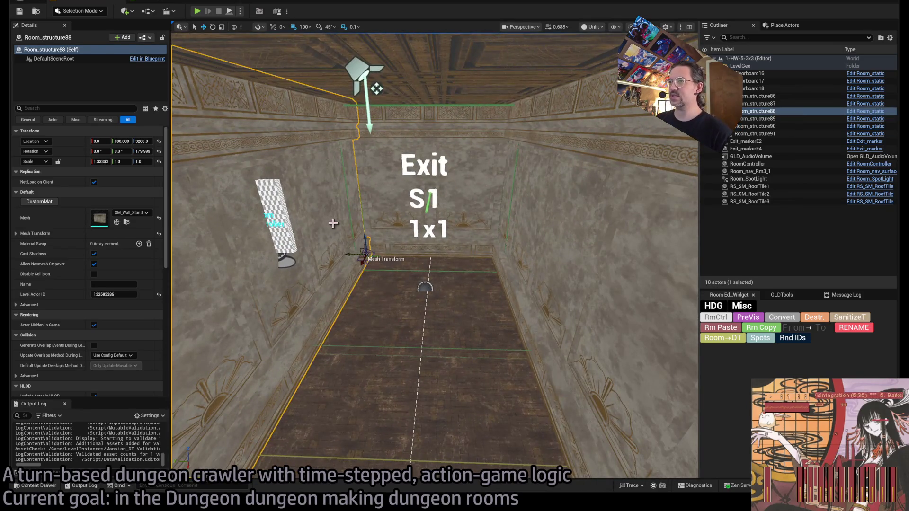
pyautogui.keyDown('ctrl'); pyautogui.click(529, 284); pyautogui.keyUp('ctrl')
pyautogui.press('f')
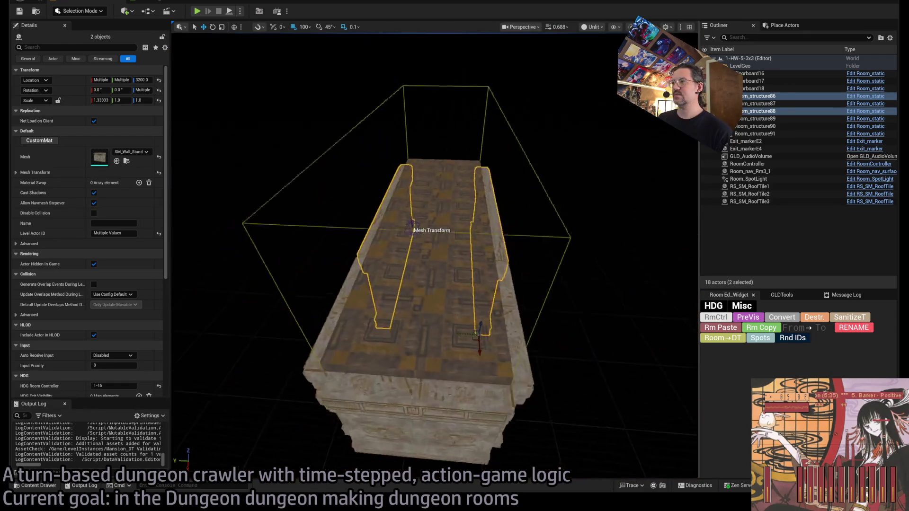
pyautogui.moveTo(455, 308); pyautogui.dragTo(549, 307)
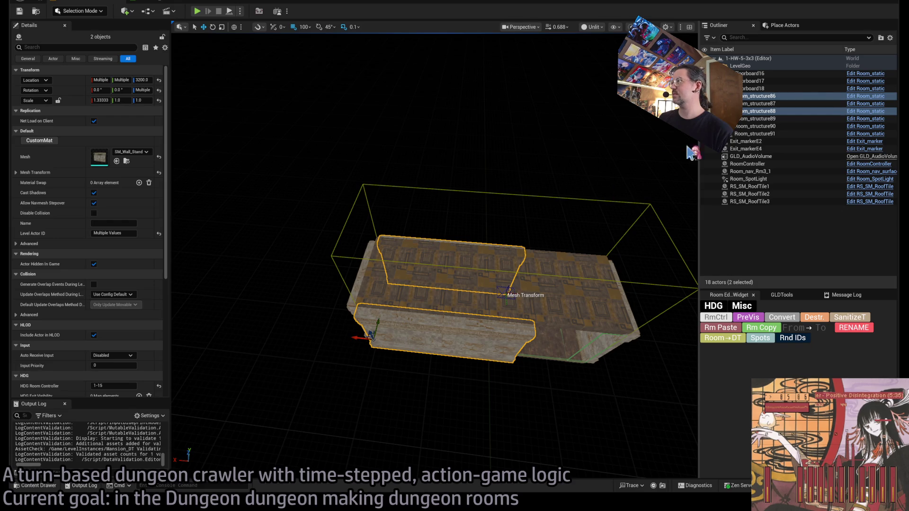
pyautogui.click(760, 104)
pyautogui.click(757, 119)
pyautogui.click(759, 127)
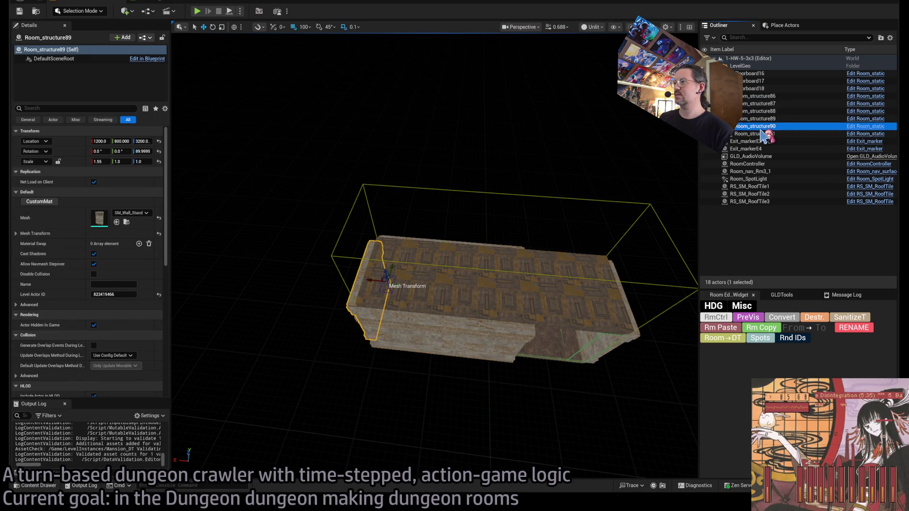
pyautogui.keyDown('ctrl'); pyautogui.click(762, 134); pyautogui.keyUp('ctrl')
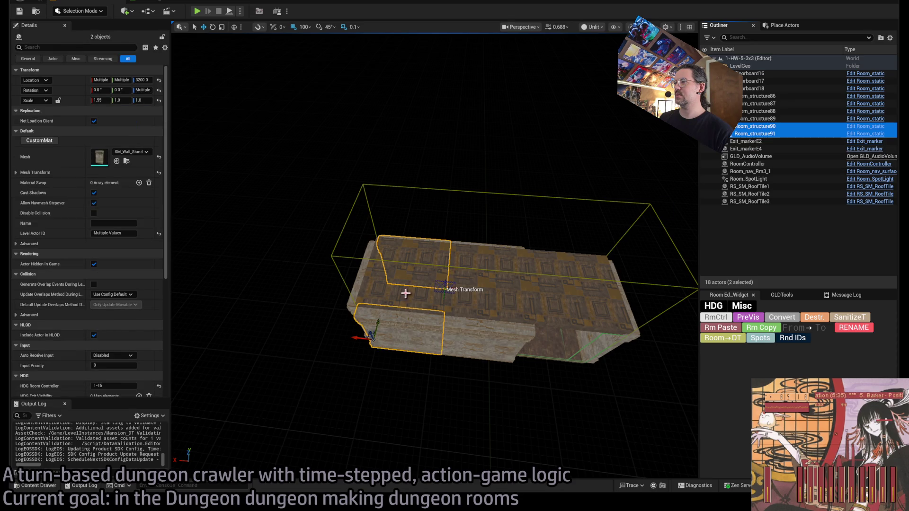
pyautogui.moveTo(360, 337)
pyautogui.mouseDown()
pyautogui.moveTo(417, 331)
pyautogui.moveTo(431, 247)
pyautogui.mouseUp()
pyautogui.click(417, 245)
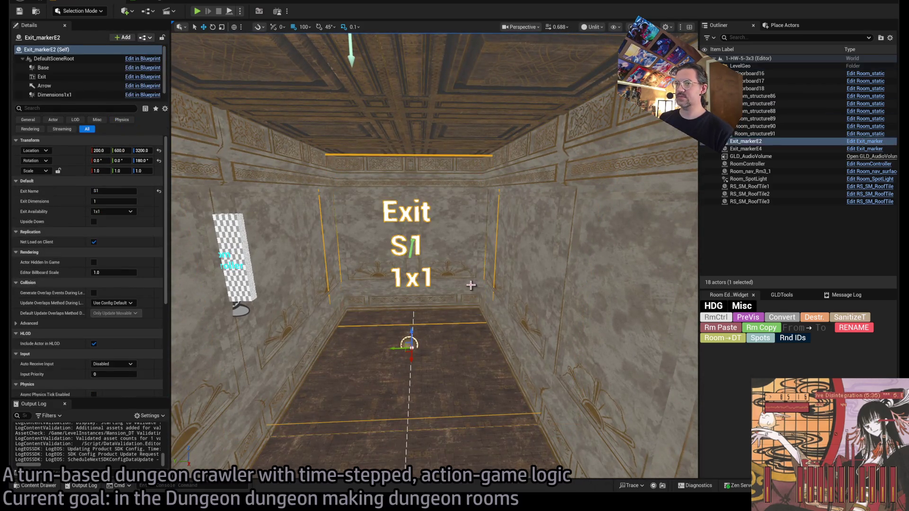
# Rename the three exit markers' Exit Name to S1a, S1b and S1c.
pyautogui.click(113, 191)
pyautogui.write('a')
pyautogui.press('Return')
pyautogui.moveTo(417, 307)
pyautogui.mouseDown()
pyautogui.moveTo(416, 374)
pyautogui.moveTo(377, 314)
pyautogui.moveTo(478, 324)
pyautogui.mouseUp()
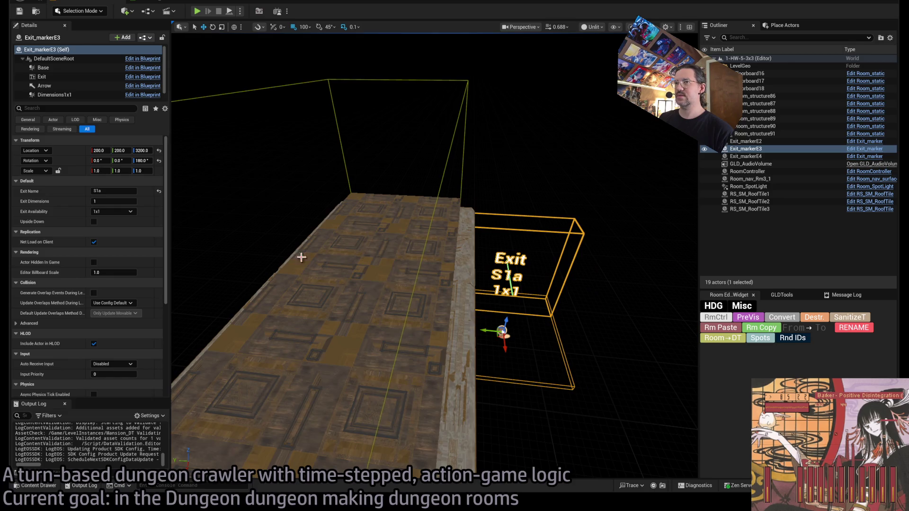
pyautogui.press('Return')
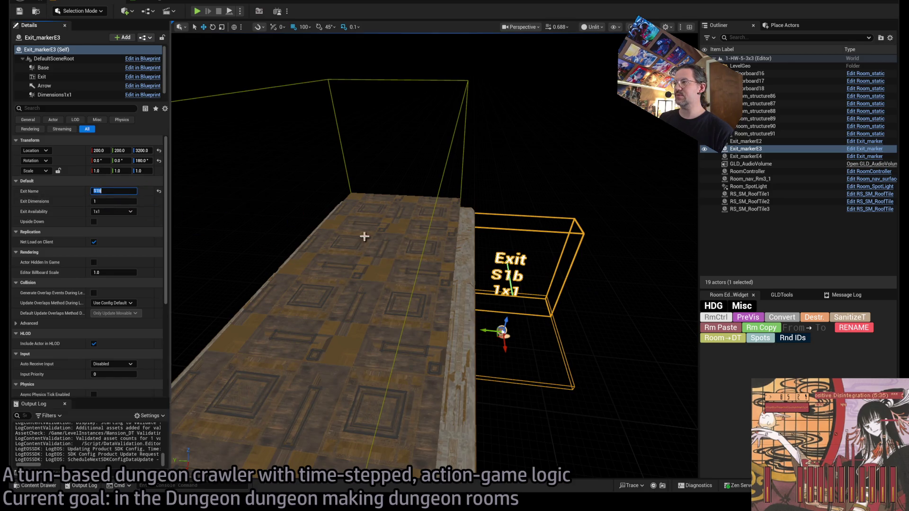
pyautogui.moveTo(363, 235)
pyautogui.mouseDown()
pyautogui.moveTo(487, 303)
pyautogui.moveTo(574, 259)
pyautogui.moveTo(182, 262)
pyautogui.mouseUp()
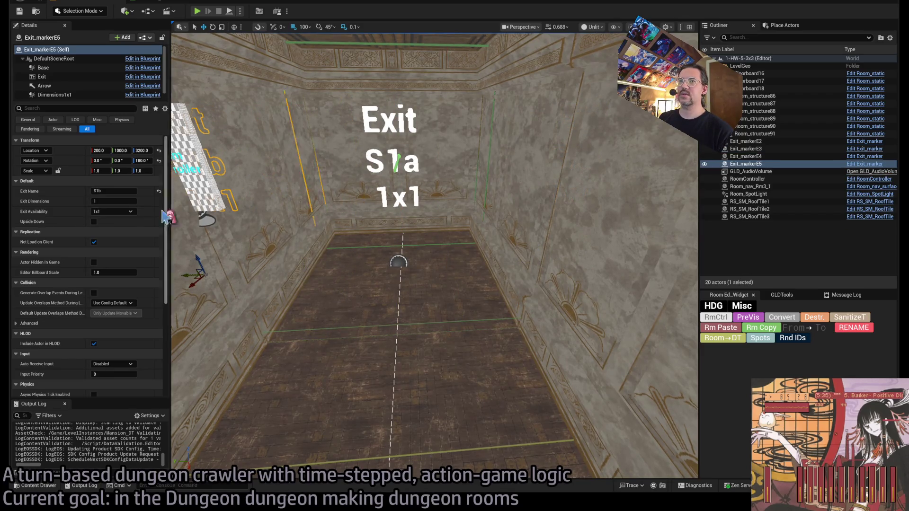
pyautogui.write('c')
pyautogui.press('Return')
pyautogui.press('f')
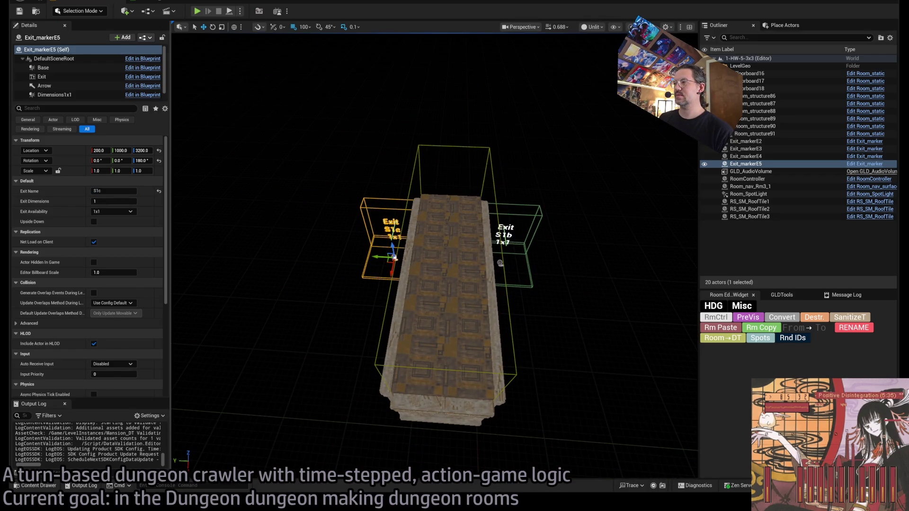
pyautogui.click(440, 284)
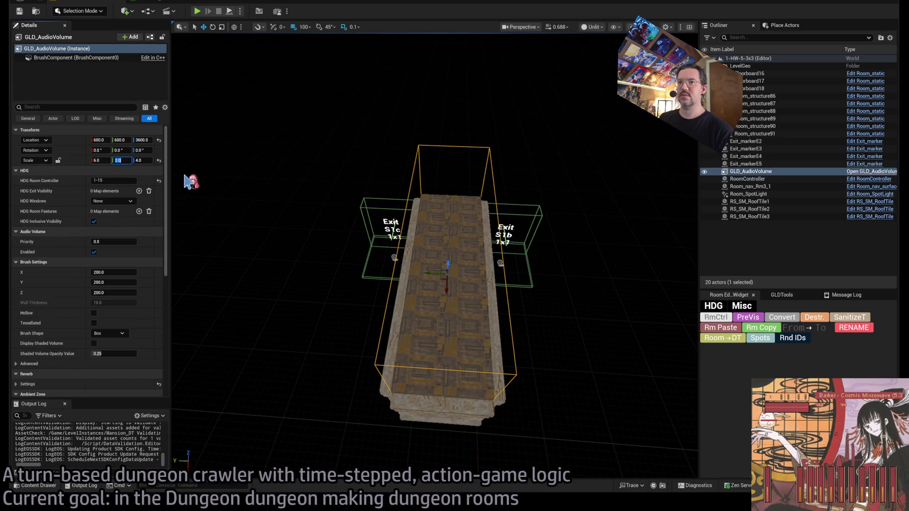
# Set GLD_AudioVolume's Y scale to 6.0, making it 6.0 × 6.0 × 4.0.
pyautogui.press('Return')
pyautogui.scroll(5, 227, 187)
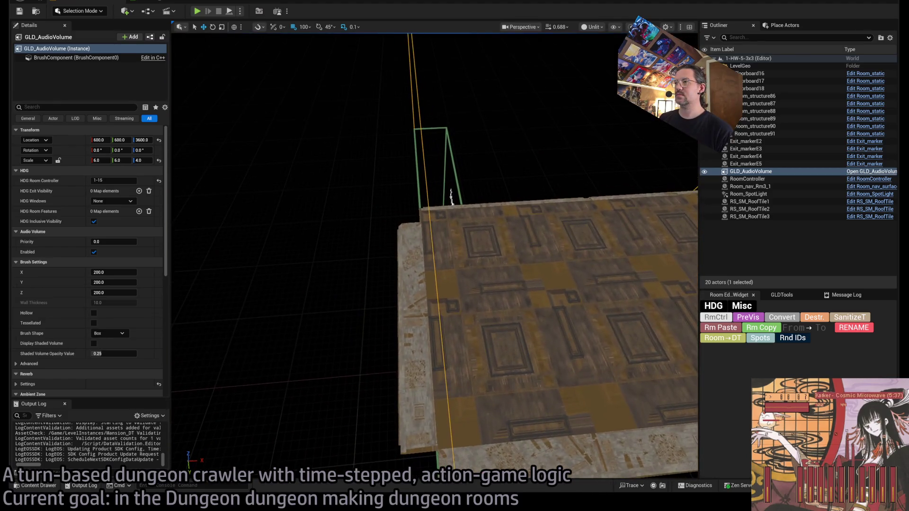
pyautogui.click(445, 305)
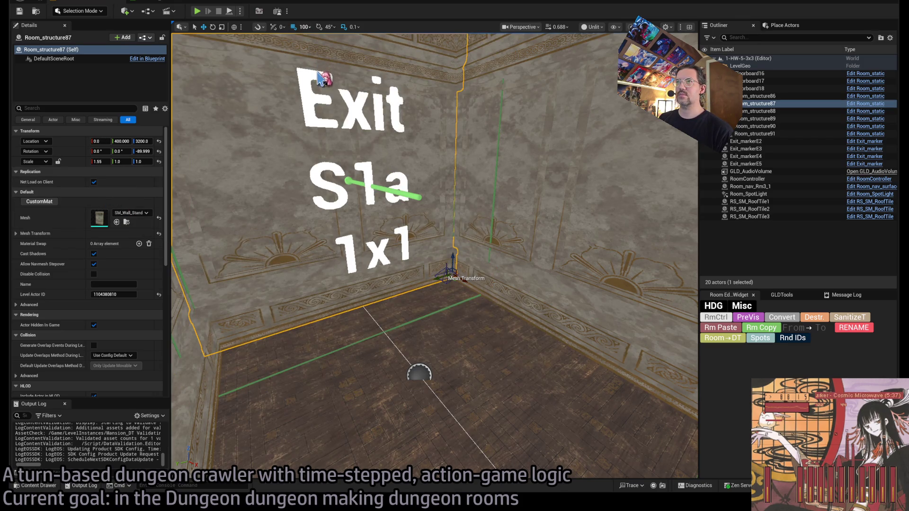
# Set Room_structure87's X location to 50.0 and add an exit visibility entry to wall Room_structure90.
pyautogui.press('f')
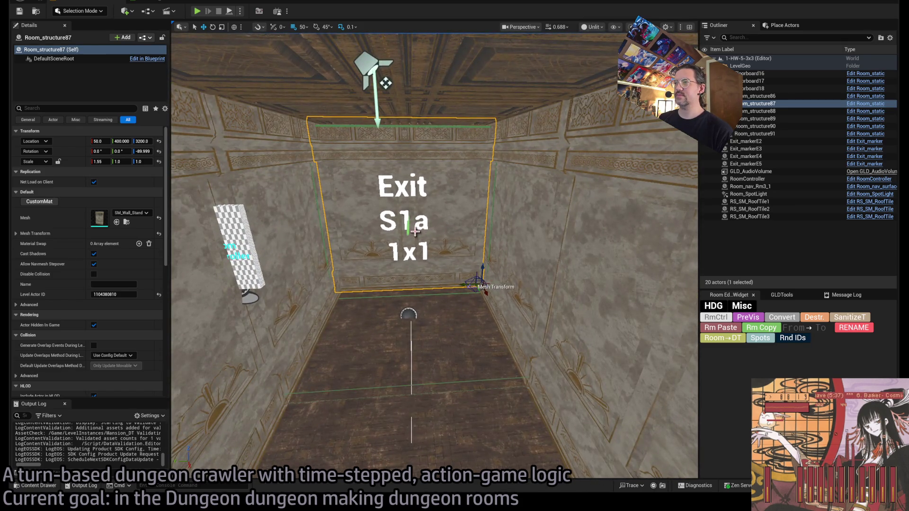
pyautogui.scroll(-5, 73, 258)
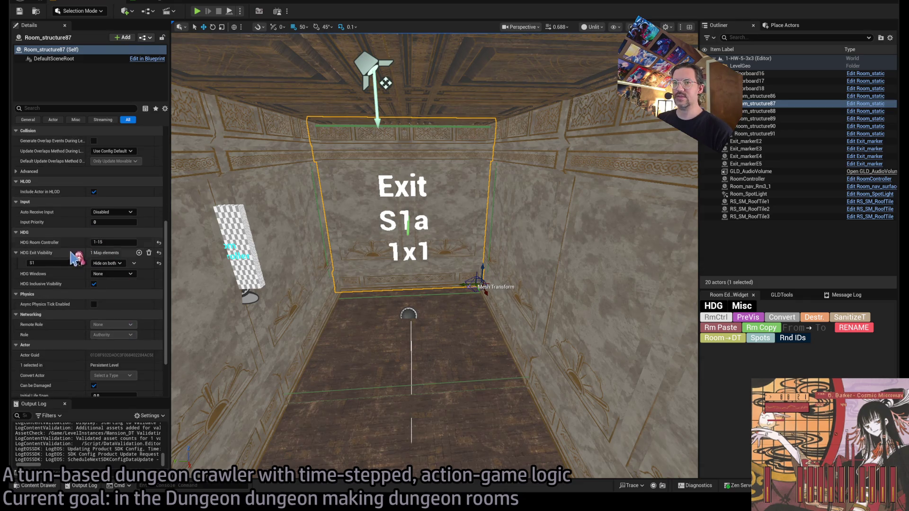
pyautogui.click(41, 263)
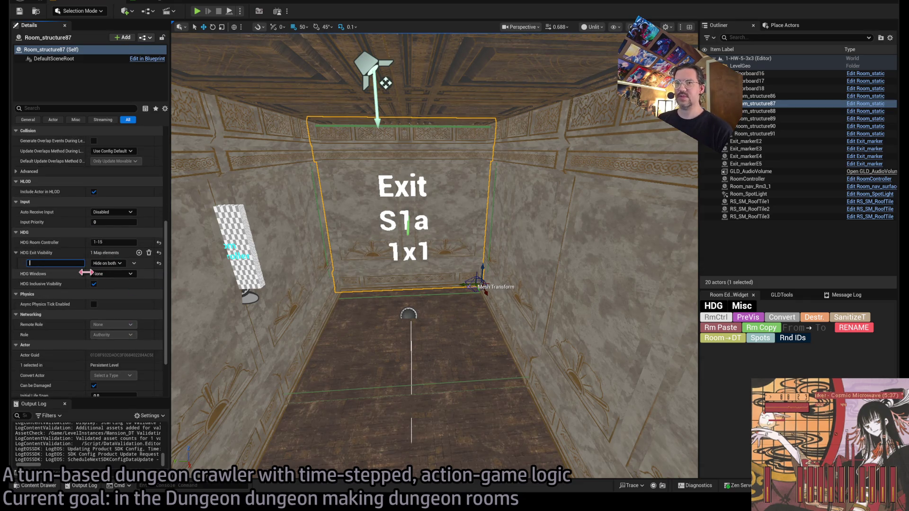
pyautogui.write('S1a')
pyautogui.click(470, 225)
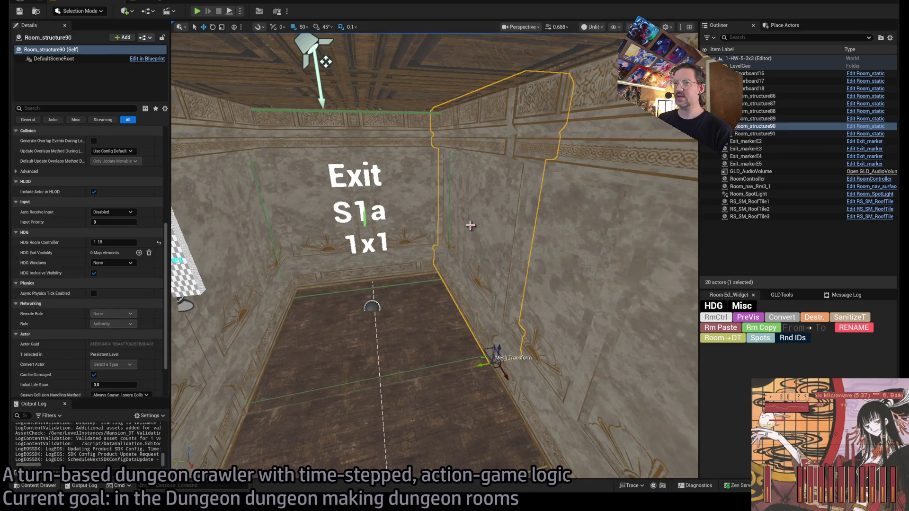
pyautogui.click(139, 253)
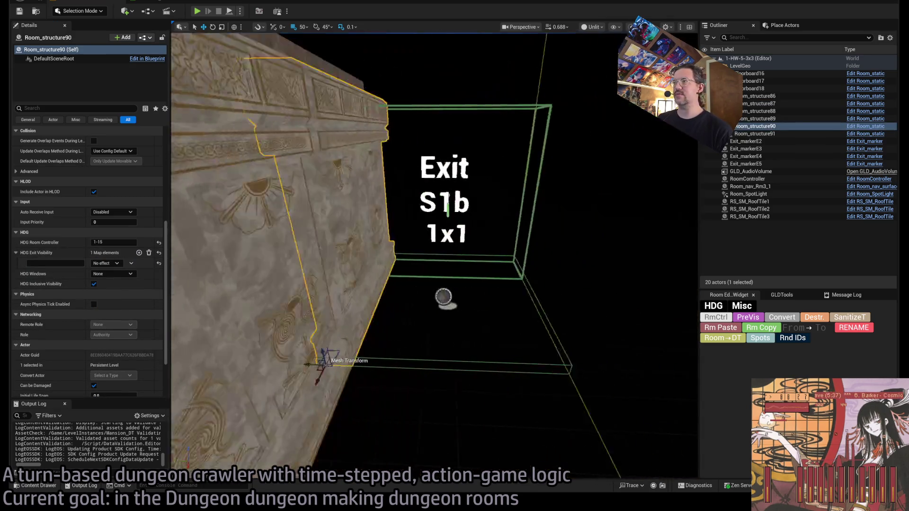
pyautogui.moveTo(406, 202); pyautogui.dragTo(406, 202)
pyautogui.click(406, 202)
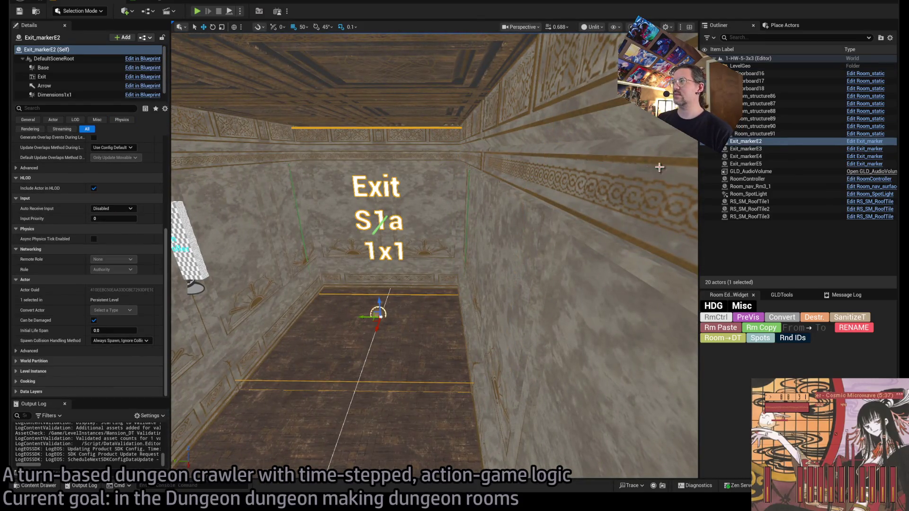
# Rename the S1 exit markers, naming the side exit S1r.
pyautogui.moveTo(659, 167); pyautogui.dragTo(659, 167)
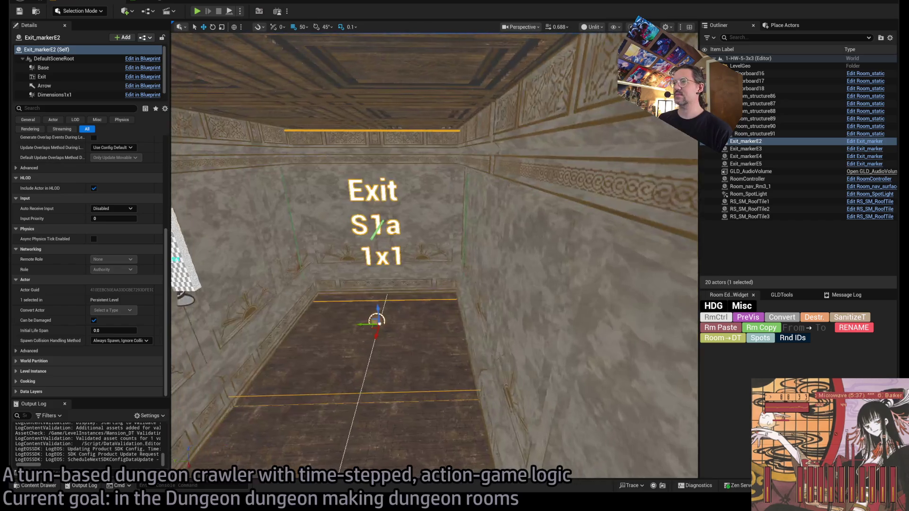
pyautogui.scroll(4, 142, 223)
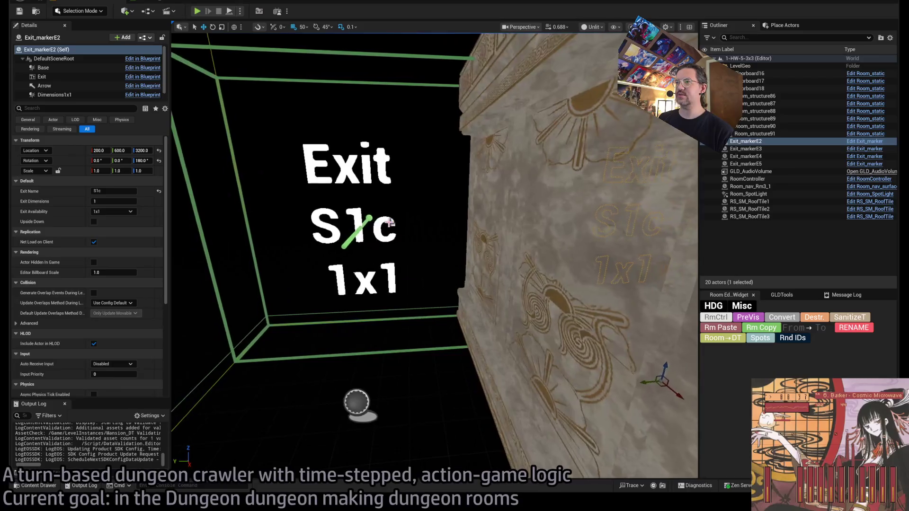
pyautogui.click(357, 402)
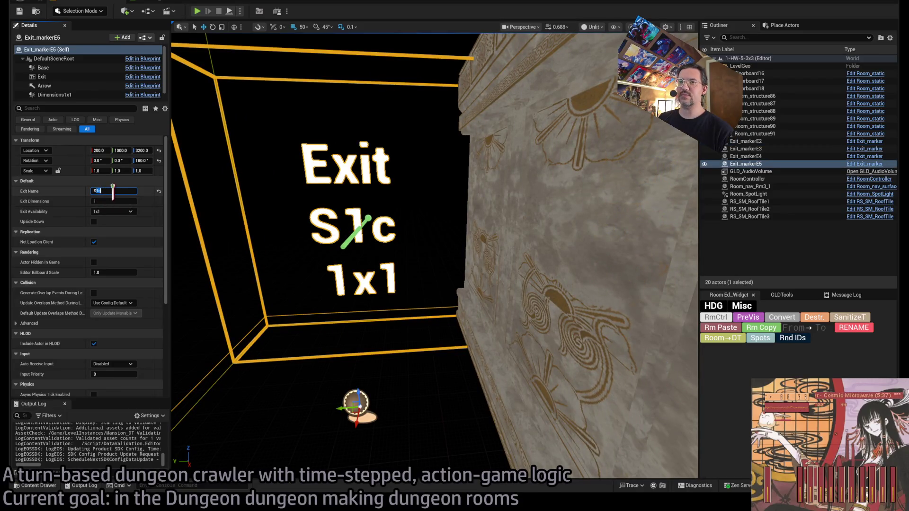
pyautogui.press('Return')
pyautogui.click(404, 217)
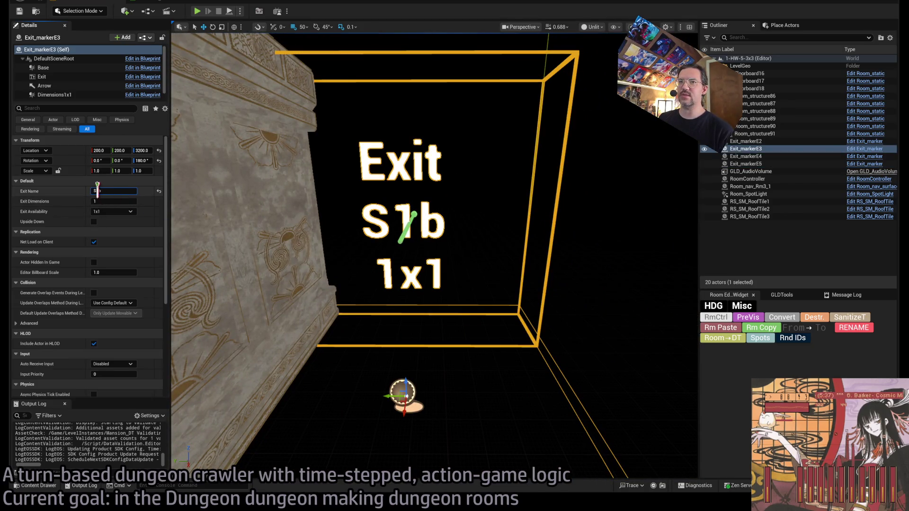
pyautogui.write('r')
pyautogui.press('Return')
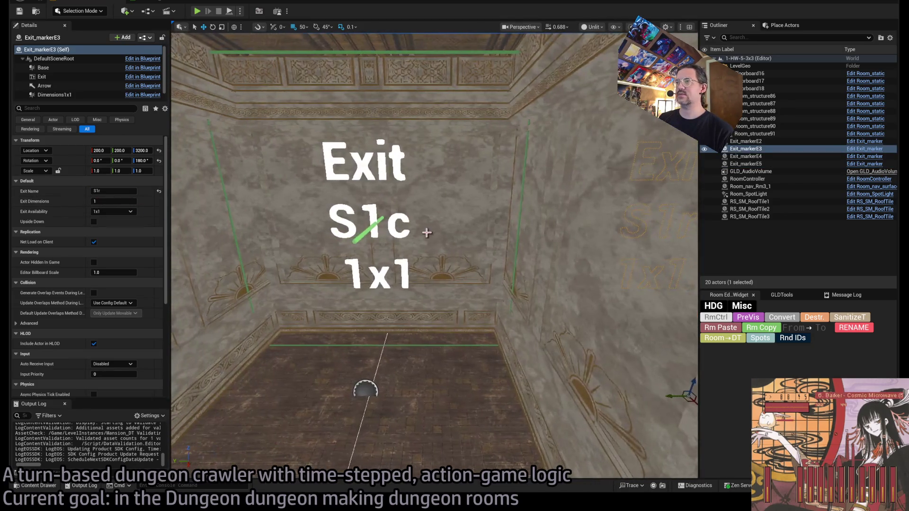
# Key wall Room_structure90's exit entry S1c and Room_structure91's entry S1l, both Hide on both.
pyautogui.click(420, 239)
pyautogui.scroll(-5, 113, 298)
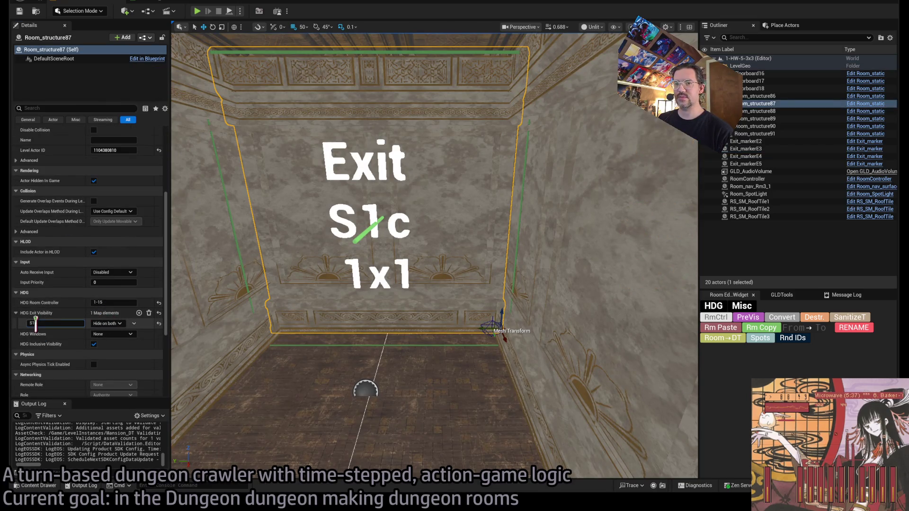
pyautogui.click(192, 276)
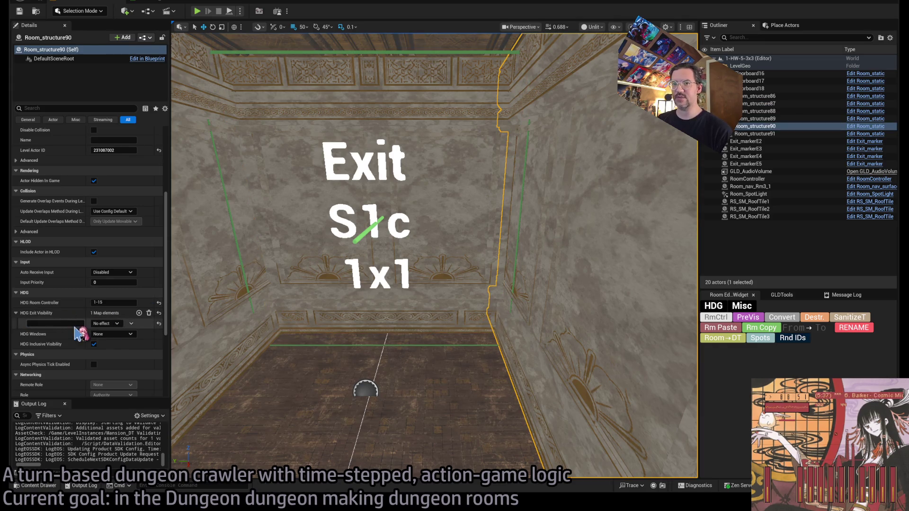
pyautogui.write('s1c')
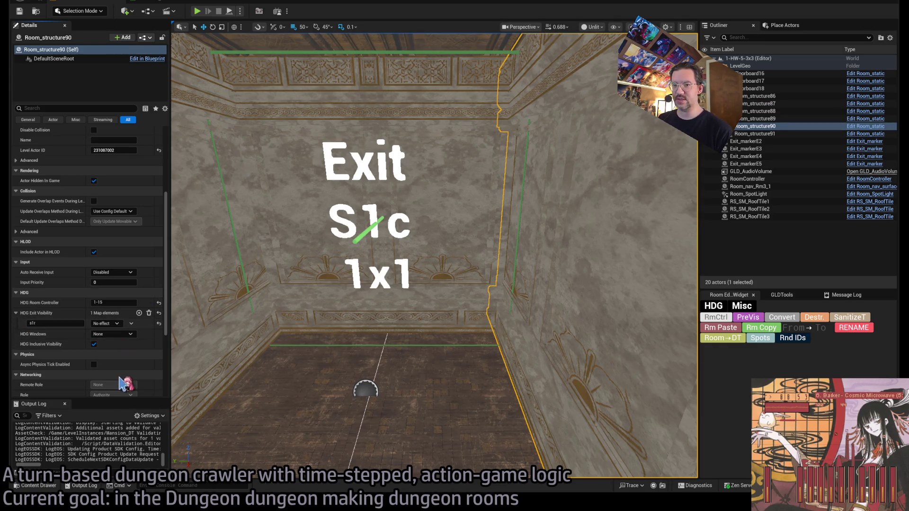
pyautogui.click(46, 326)
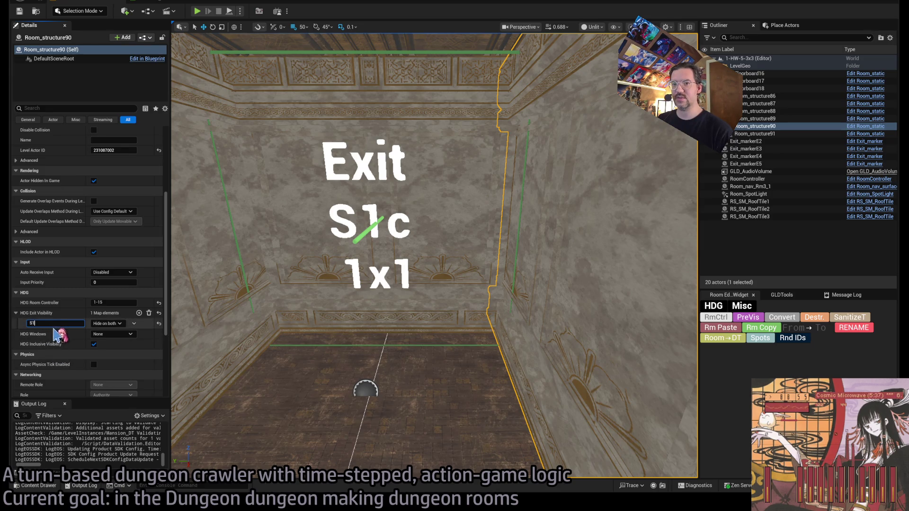
pyautogui.click(206, 281)
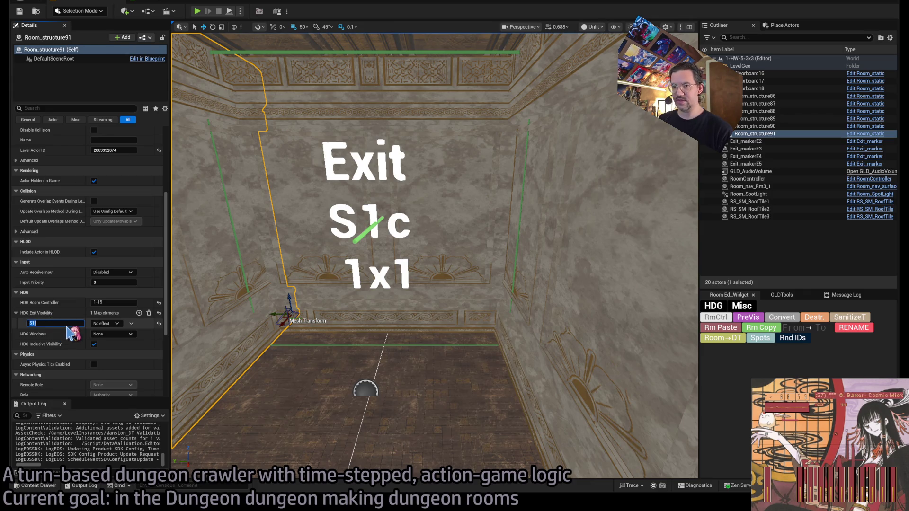
pyautogui.press('Return')
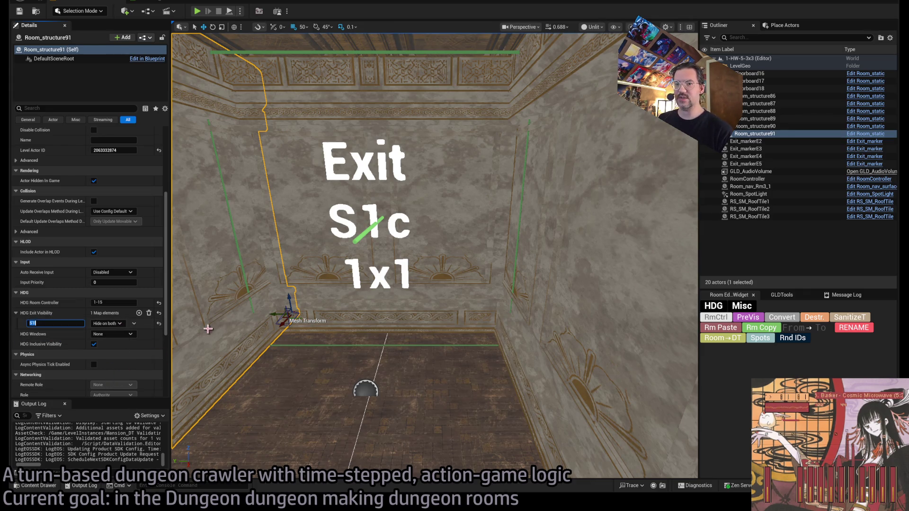
pyautogui.moveTo(208, 328); pyautogui.dragTo(207, 265)
pyautogui.click(412, 270)
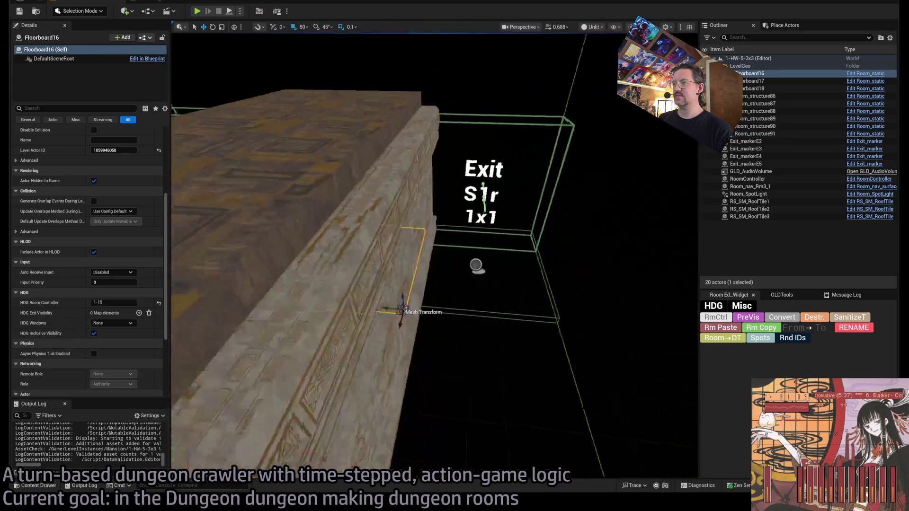
# Duplicate Floorboard16 into the room as Floorboard19 and Floorboard20 with exit keys S1r and S1l (Show on both).
pyautogui.moveTo(385, 310); pyautogui.dragTo(500, 307)
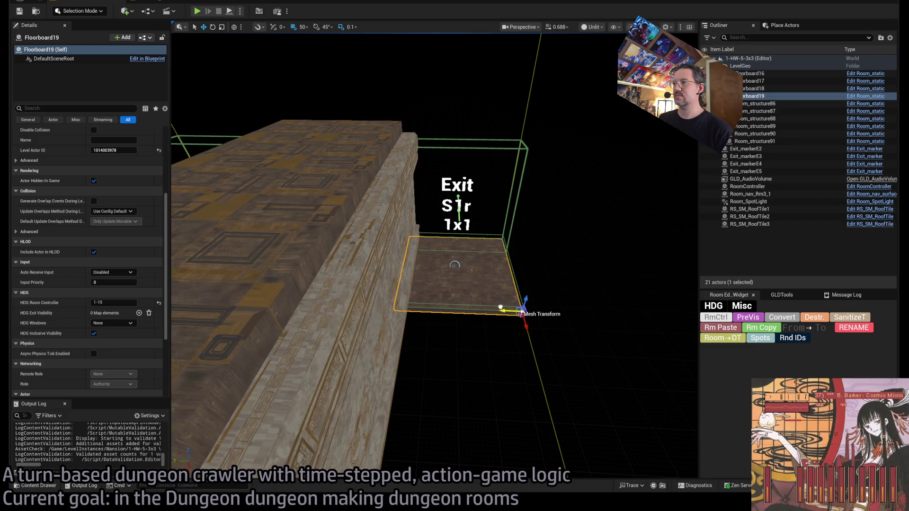
pyautogui.moveTo(442, 298); pyautogui.dragTo(442, 267)
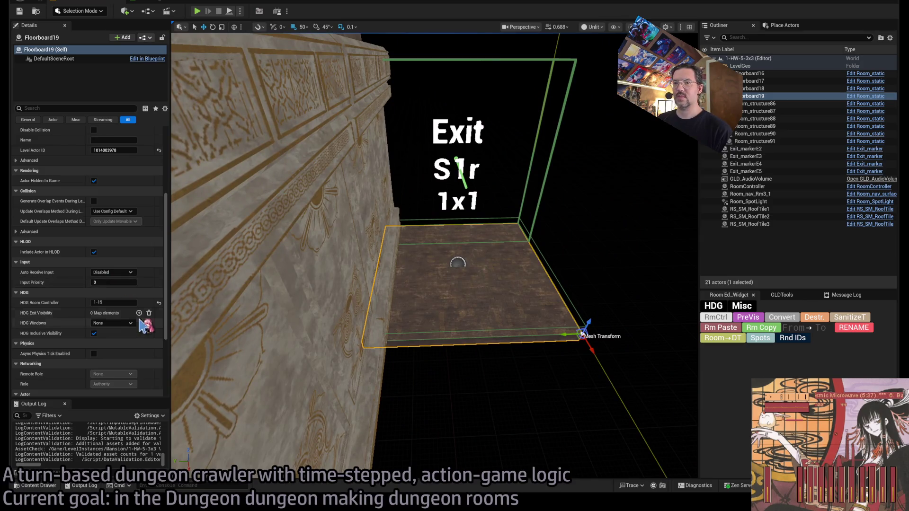
pyautogui.click(138, 313)
pyautogui.write('1r')
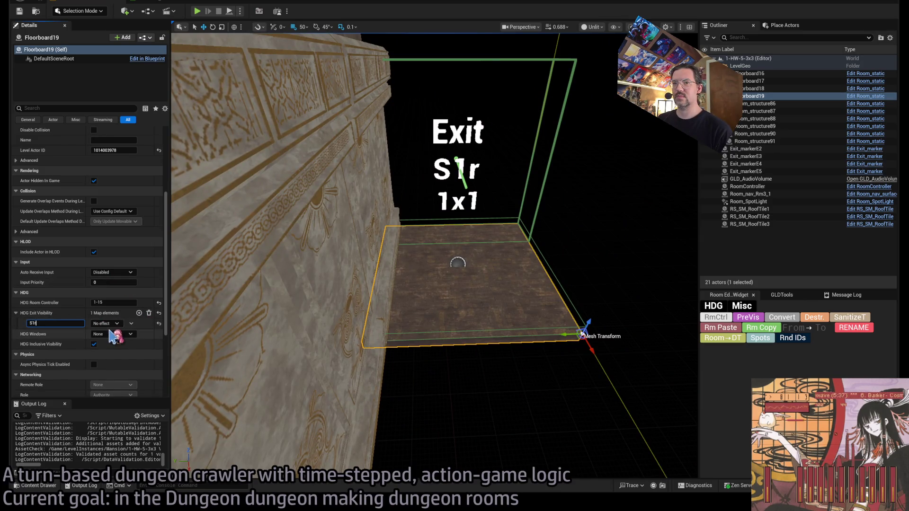
pyautogui.moveTo(292, 322); pyautogui.dragTo(469, 296)
pyautogui.press('f')
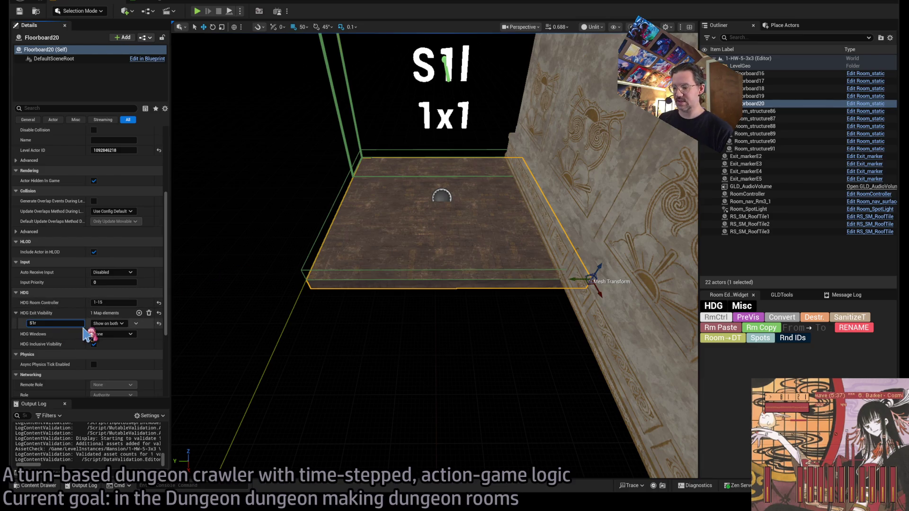
pyautogui.moveTo(272, 272)
pyautogui.mouseDown()
pyautogui.moveTo(273, 289)
pyautogui.moveTo(253, 318)
pyautogui.moveTo(459, 253)
pyautogui.moveTo(476, 275)
pyautogui.moveTo(473, 289)
pyautogui.mouseUp()
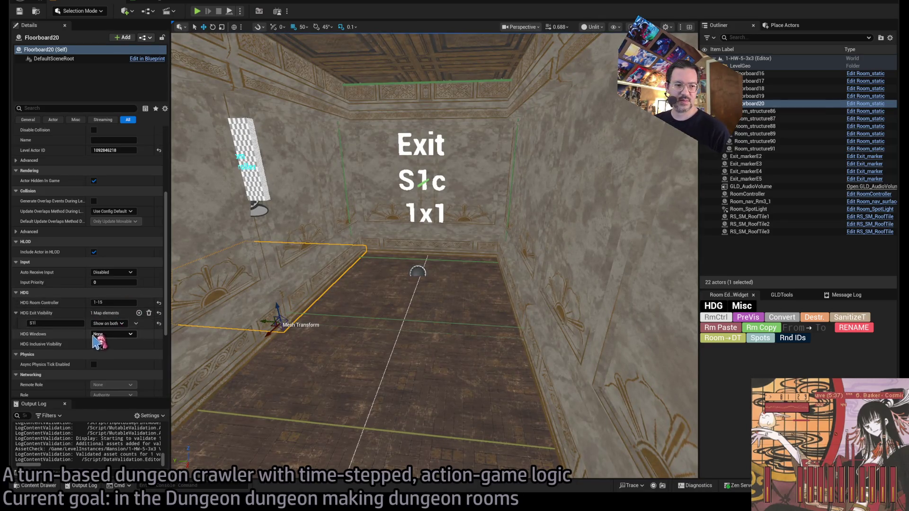
pyautogui.click(272, 178)
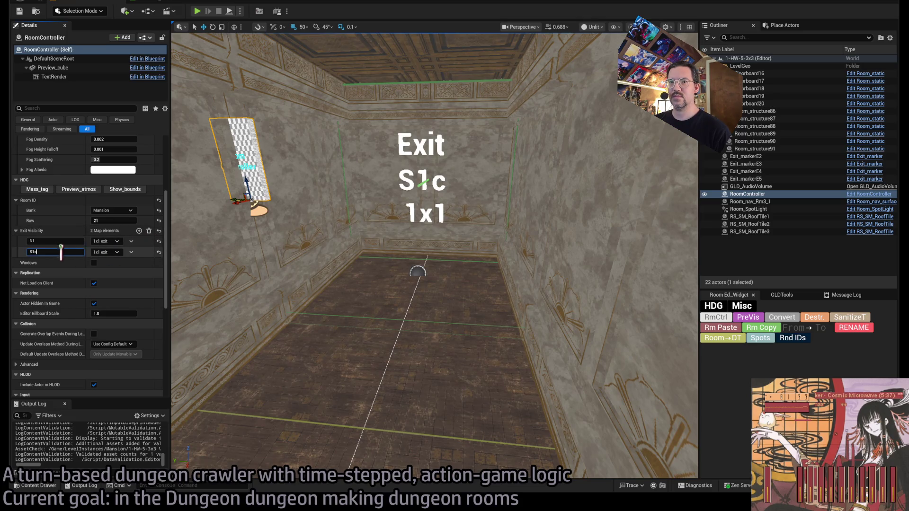
# Add S1c, S1r and S1l exit visibility entries to the RoomController and run PreVis.
pyautogui.click(139, 231)
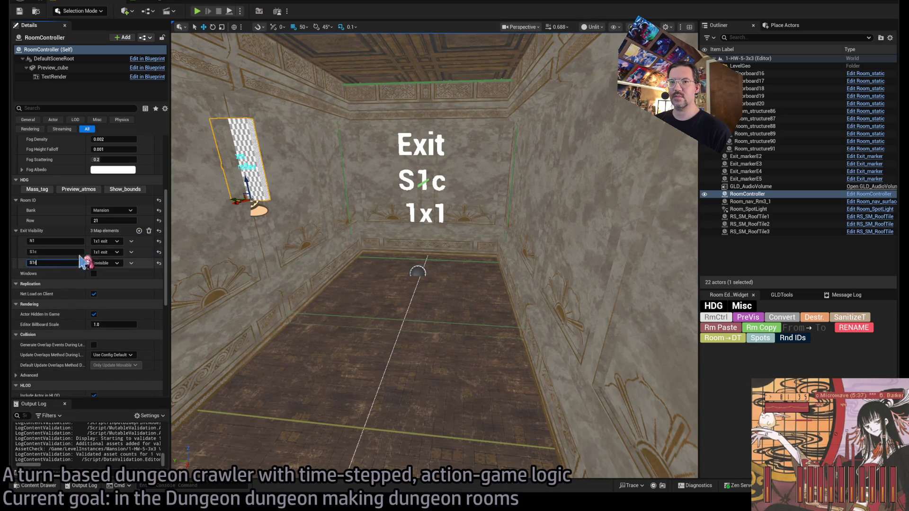
pyautogui.click(138, 230)
pyautogui.click(50, 274)
pyautogui.write('S1l')
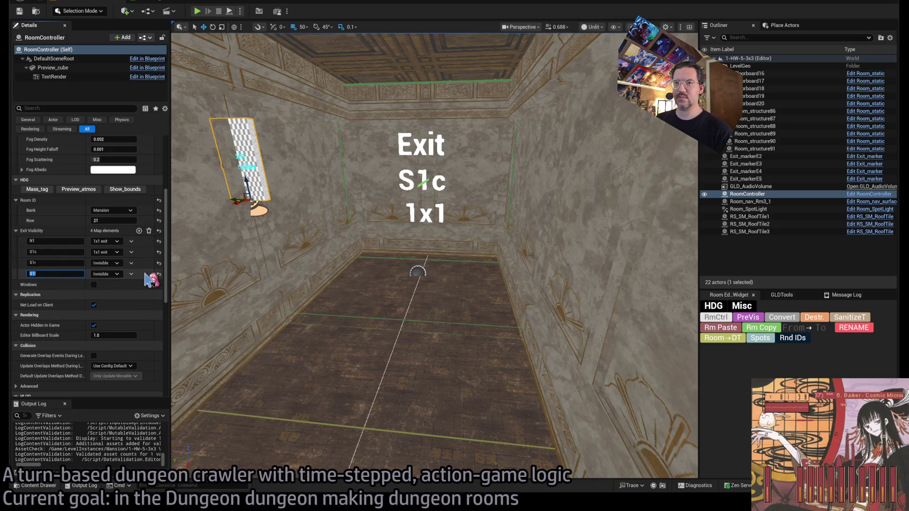
pyautogui.press('Return')
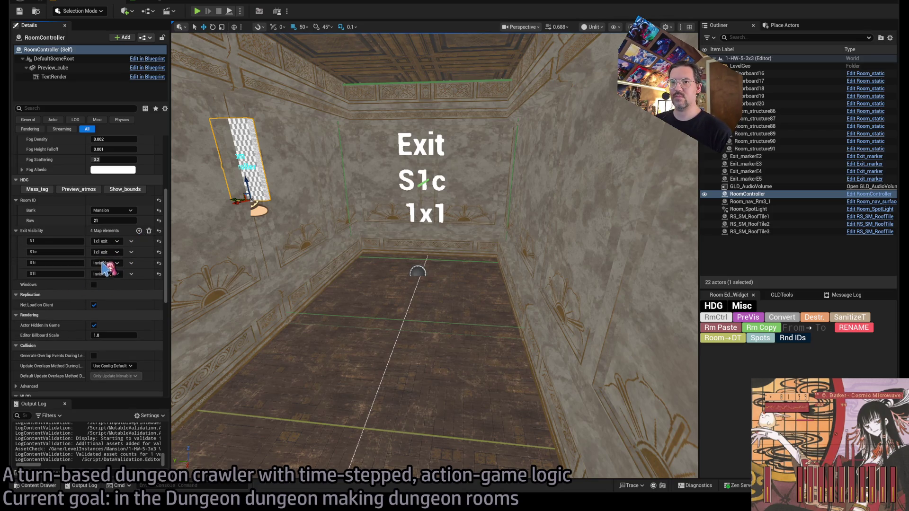
pyautogui.click(747, 324)
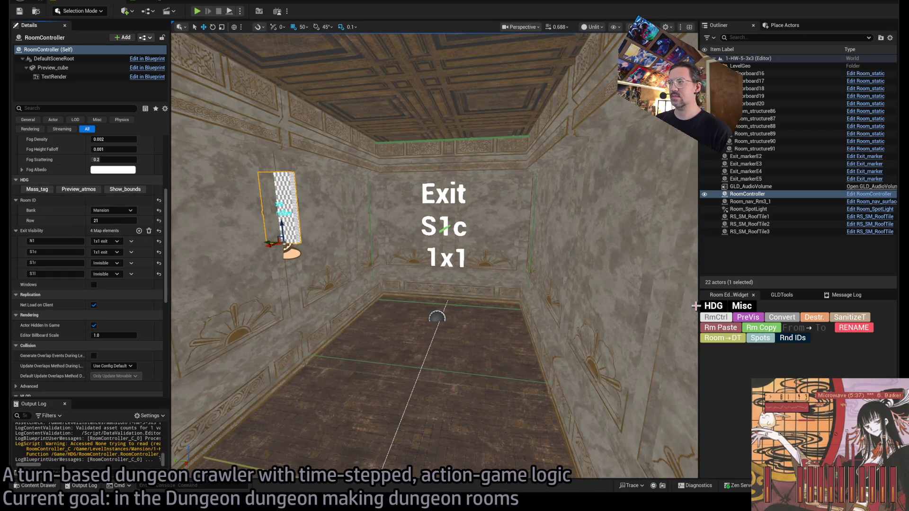
pyautogui.click(761, 320)
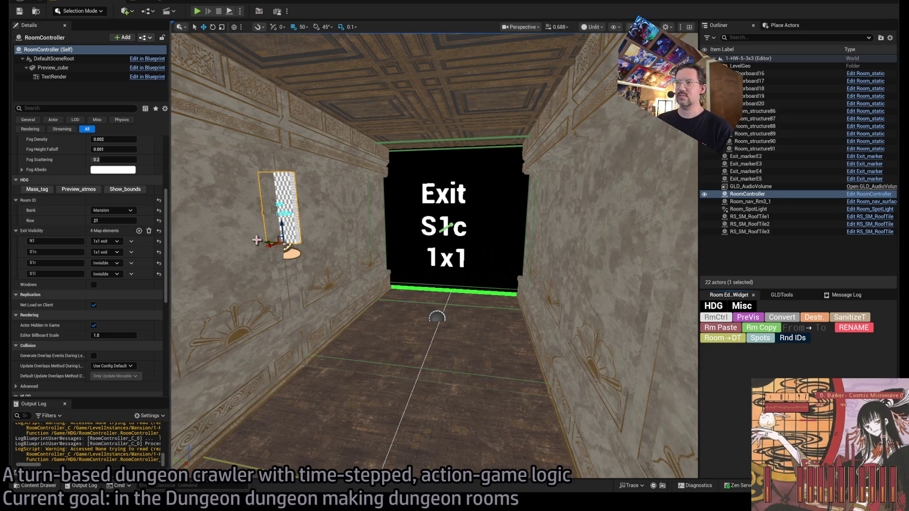
# Set the RoomController's S1r exit to 1x1 exit, leaving S1c and S1l Invisible.
pyautogui.click(363, 227)
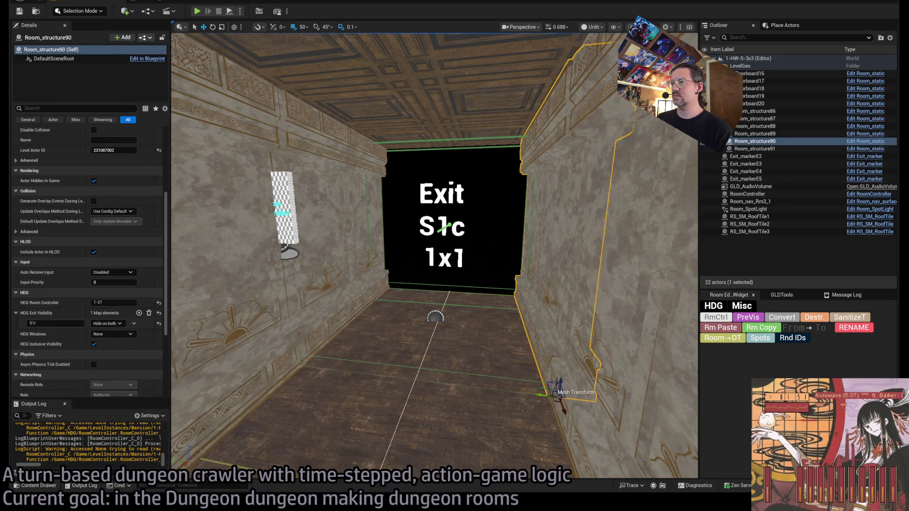
pyautogui.scroll(3, 329, 284)
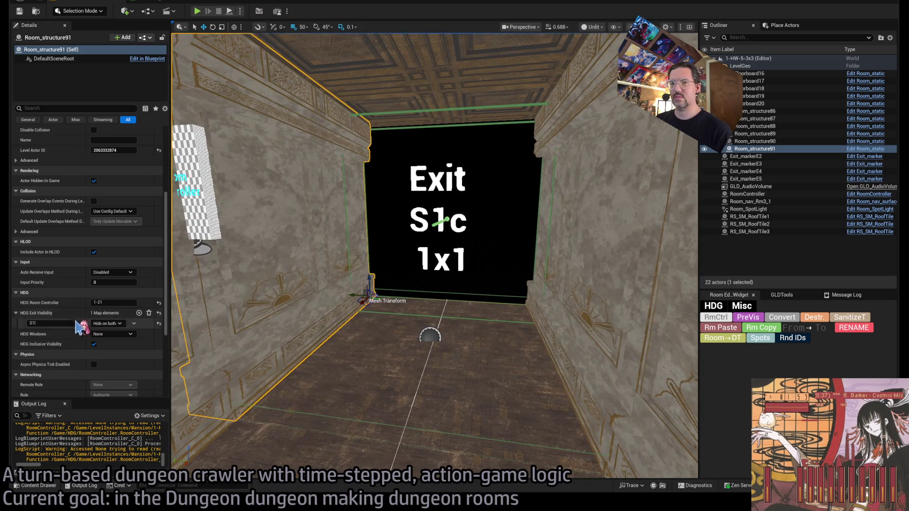
pyautogui.click(192, 204)
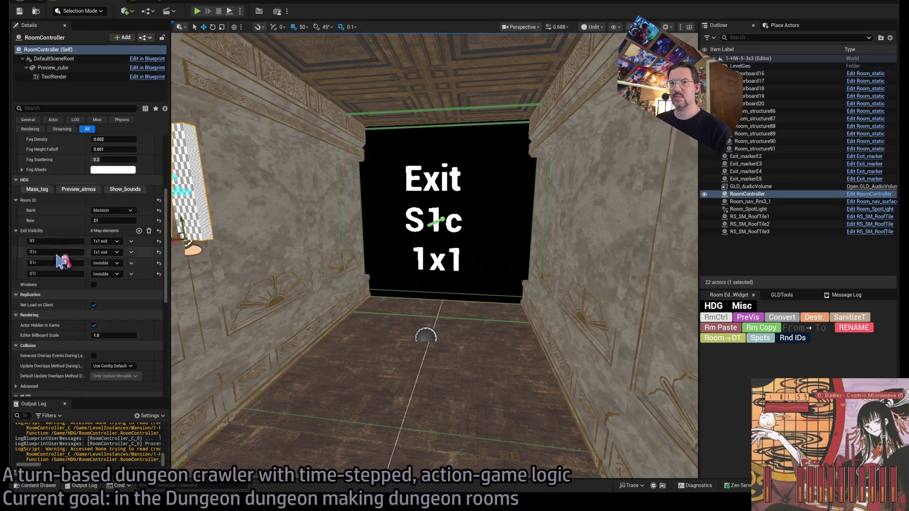
pyautogui.click(105, 263)
pyautogui.click(115, 282)
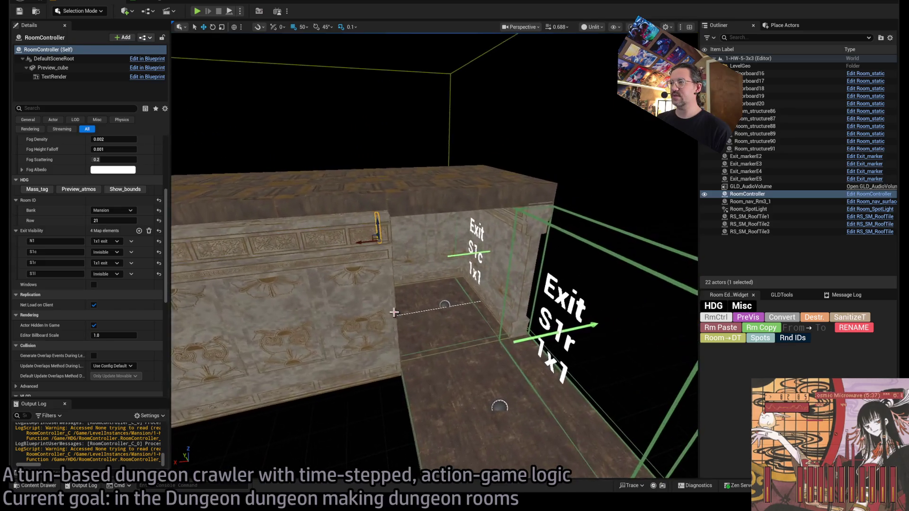
pyautogui.click(469, 250)
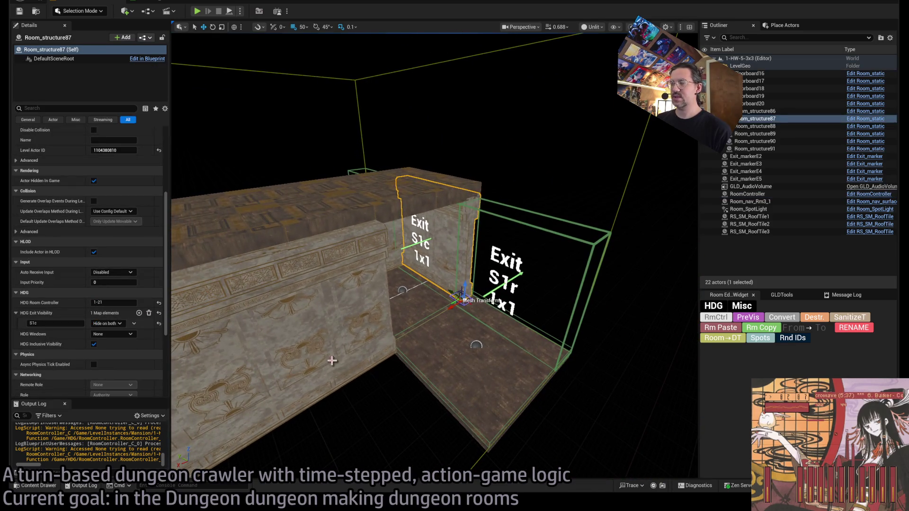
# Place an SM_Wall_Standard90D corner wall from the asset library into the room.
pyautogui.scroll(5, 120, 244)
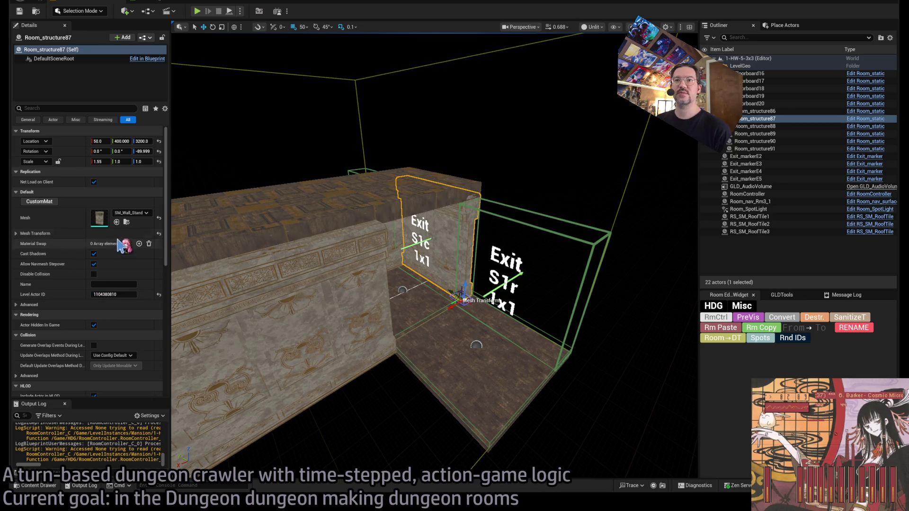
pyautogui.hotkey('ctrl', 'space')
pyautogui.moveTo(431, 354)
pyautogui.mouseDown()
pyautogui.moveTo(483, 387)
pyautogui.moveTo(470, 416)
pyautogui.moveTo(479, 418)
pyautogui.mouseUp()
pyautogui.press('Delete')
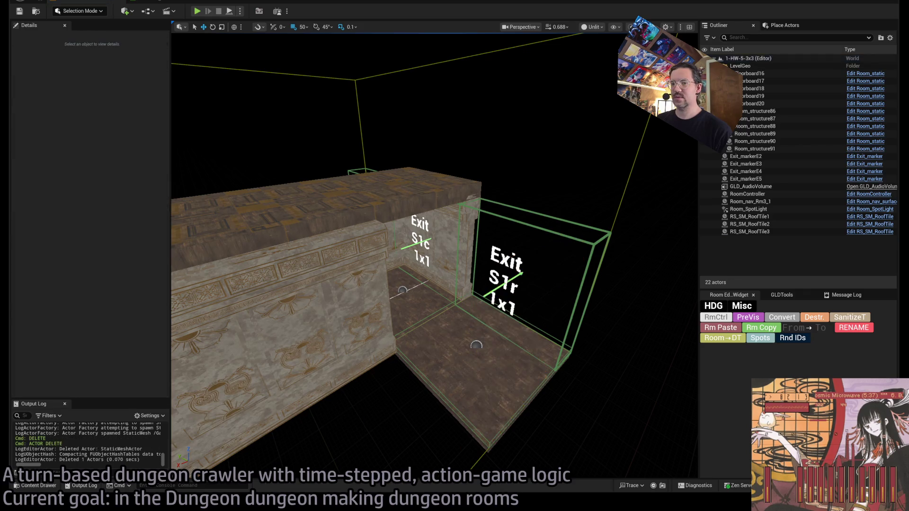
pyautogui.hotkey('ctrl', 'space')
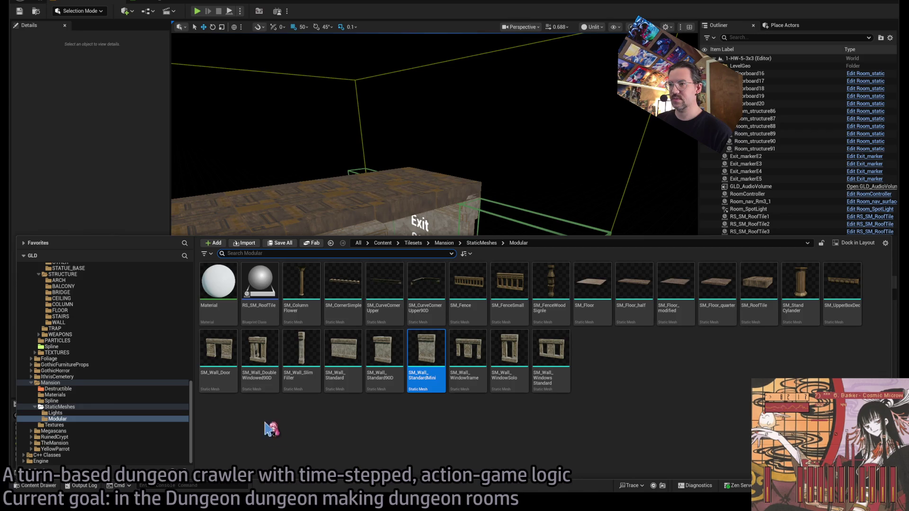
pyautogui.click(261, 359)
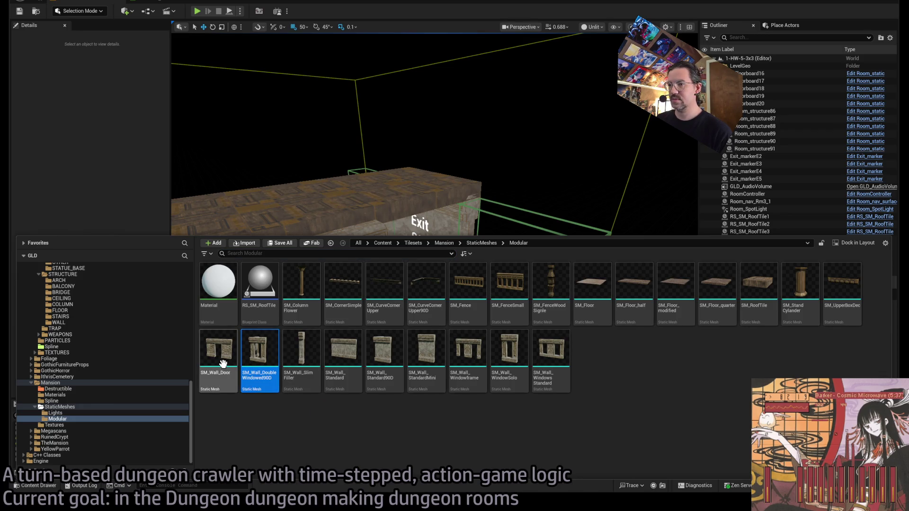
pyautogui.moveTo(376, 364)
pyautogui.mouseDown()
pyautogui.moveTo(384, 375)
pyautogui.moveTo(489, 350)
pyautogui.moveTo(443, 374)
pyautogui.moveTo(476, 393)
pyautogui.moveTo(364, 191)
pyautogui.mouseUp()
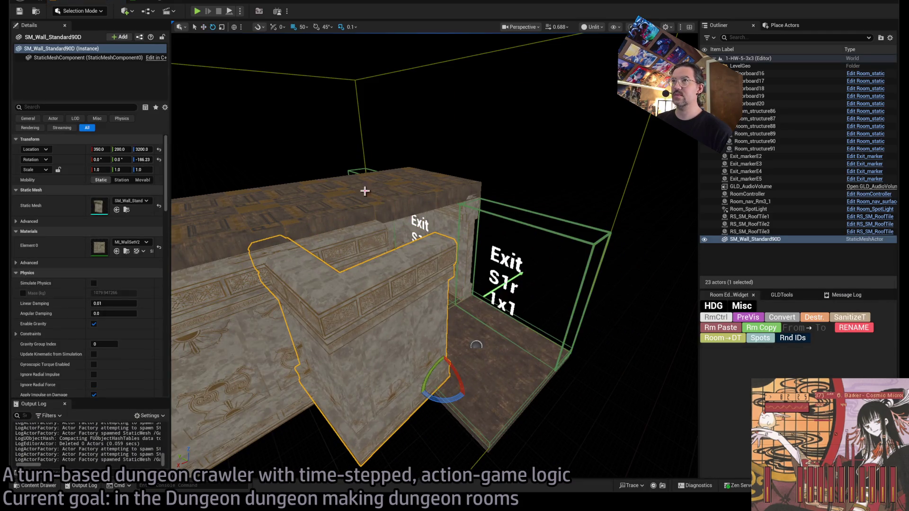
# Rotate the corner wall 180° on Z, move it into the room corner and stretch it wider.
pyautogui.click(316, 27)
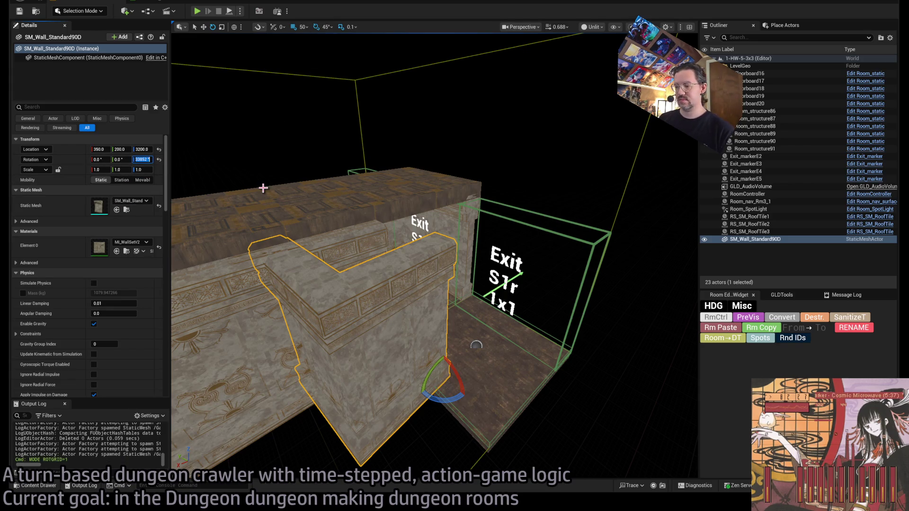
pyautogui.write('180')
pyautogui.press('Return')
pyautogui.press('f')
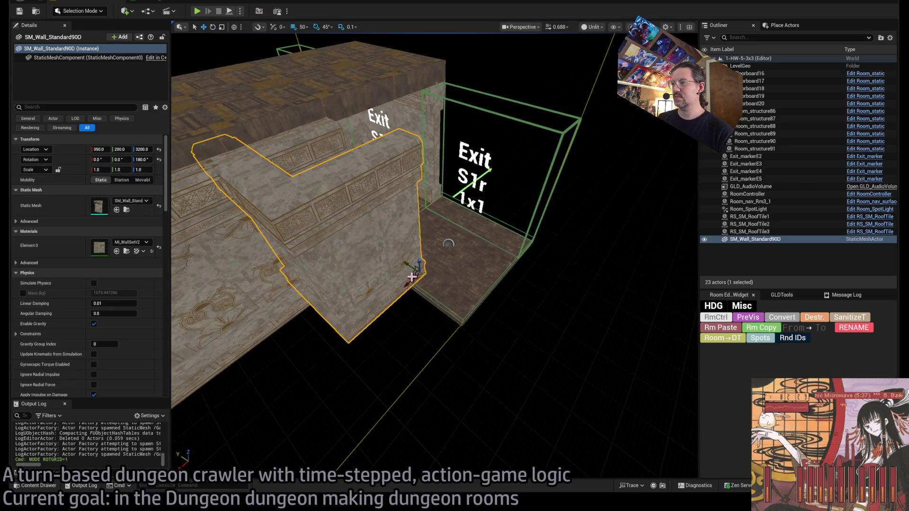
pyautogui.moveTo(412, 277)
pyautogui.mouseDown()
pyautogui.moveTo(416, 284)
pyautogui.moveTo(497, 264)
pyautogui.moveTo(486, 250)
pyautogui.moveTo(492, 266)
pyautogui.moveTo(419, 262)
pyautogui.moveTo(395, 270)
pyautogui.mouseUp()
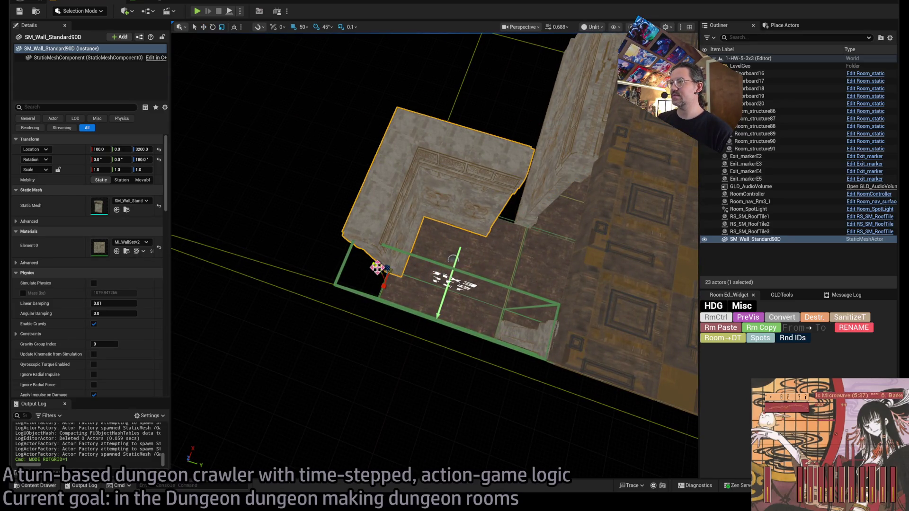
pyautogui.moveTo(377, 267); pyautogui.dragTo(341, 262)
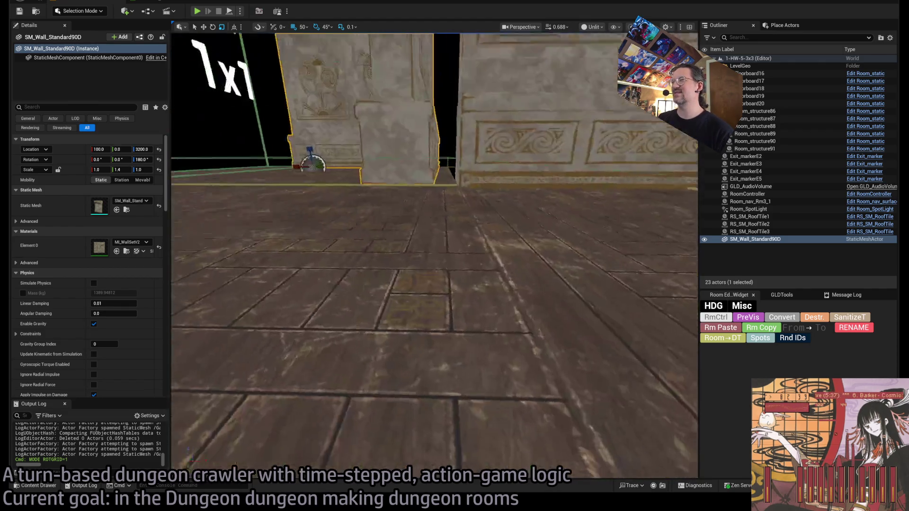
pyautogui.moveTo(312, 165)
pyautogui.mouseDown()
pyautogui.moveTo(355, 274)
pyautogui.moveTo(420, 283)
pyautogui.mouseUp()
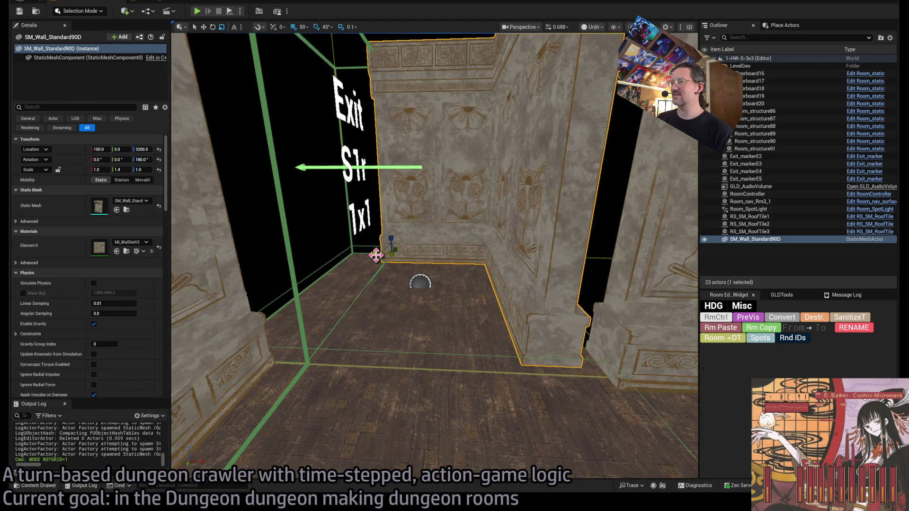
pyautogui.moveTo(376, 255)
pyautogui.mouseDown()
pyautogui.moveTo(352, 252)
pyautogui.moveTo(366, 250)
pyautogui.mouseUp()
pyautogui.moveTo(420, 283)
pyautogui.mouseDown()
pyautogui.moveTo(462, 311)
pyautogui.moveTo(470, 328)
pyautogui.mouseUp()
pyautogui.click(472, 334)
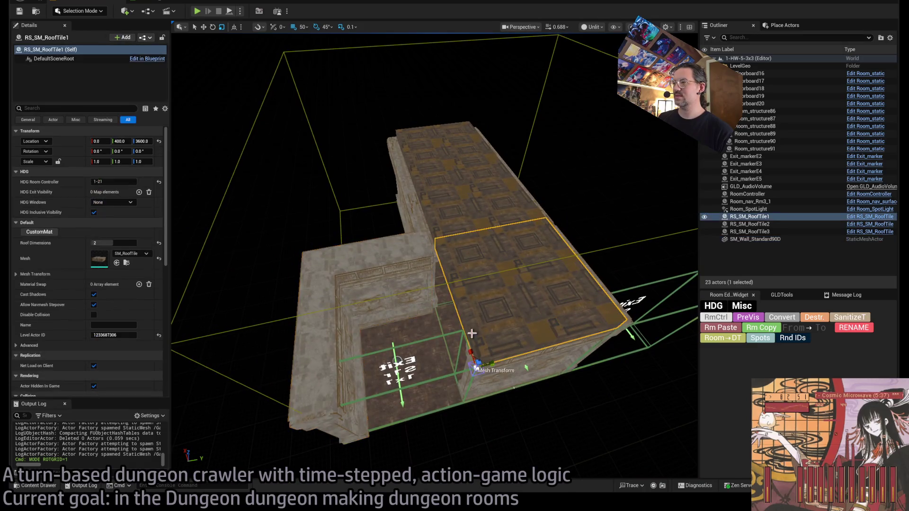
# Duplicate the roof tile, slide the copy to Y 0 and add an exit visibility entry.
pyautogui.keyDown('alt'); pyautogui.moveTo(478, 367); pyautogui.dragTo(339, 379); pyautogui.keyUp('alt')
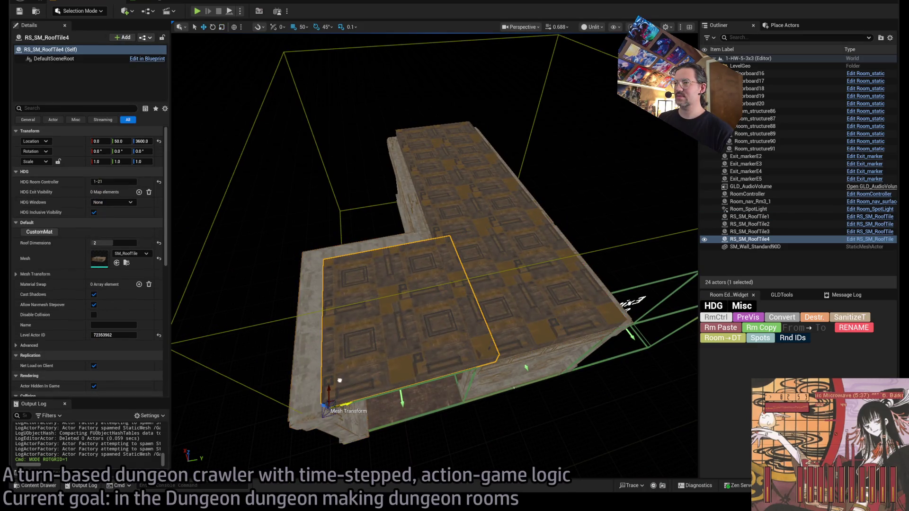
pyautogui.click(425, 404)
pyautogui.click(774, 331)
pyautogui.click(426, 311)
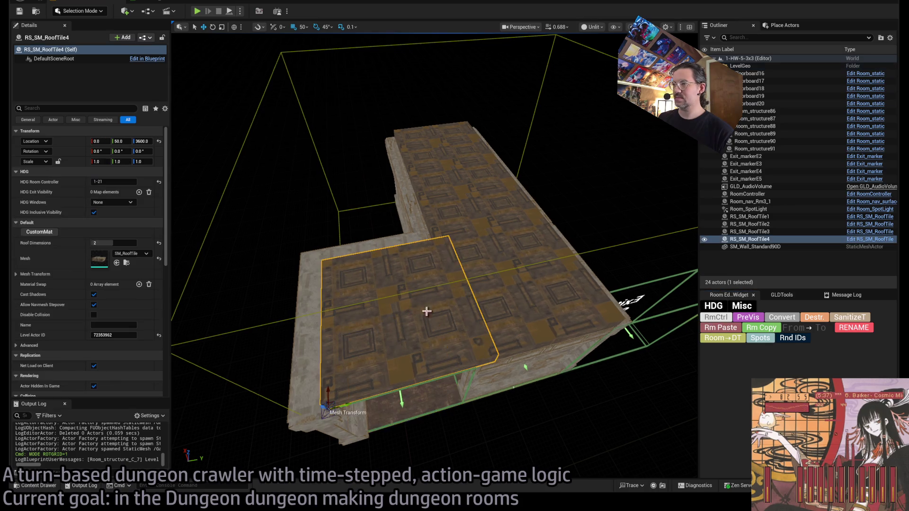
pyautogui.moveTo(341, 408); pyautogui.dragTo(322, 408)
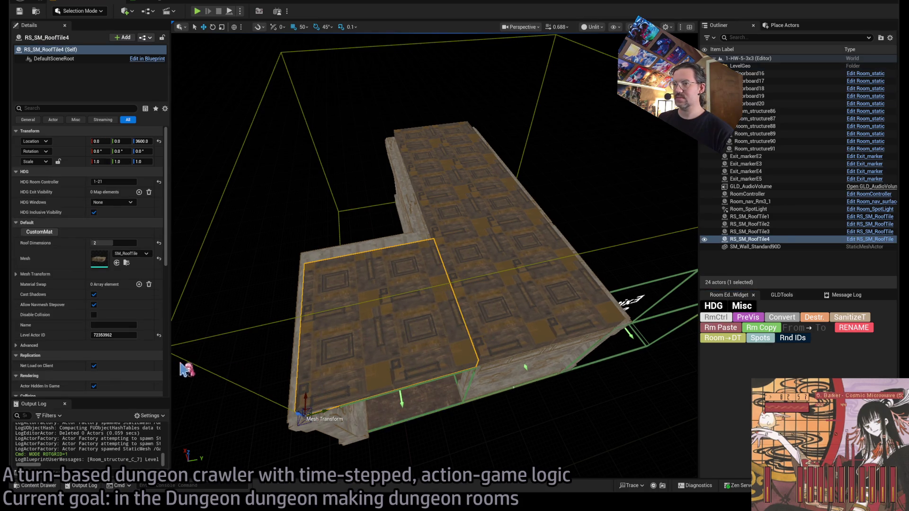
pyautogui.click(729, 328)
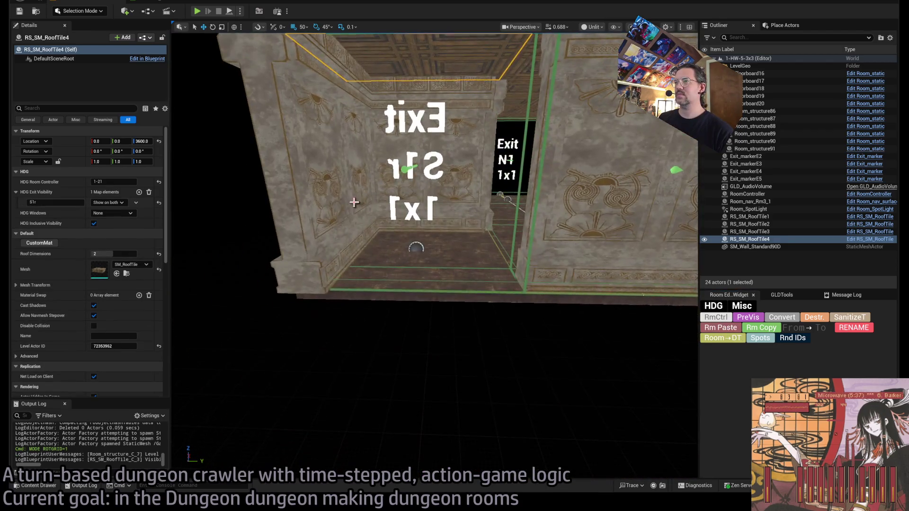
# Convert the corner wall into a room static actor with an exit visibility entry.
pyautogui.click(354, 202)
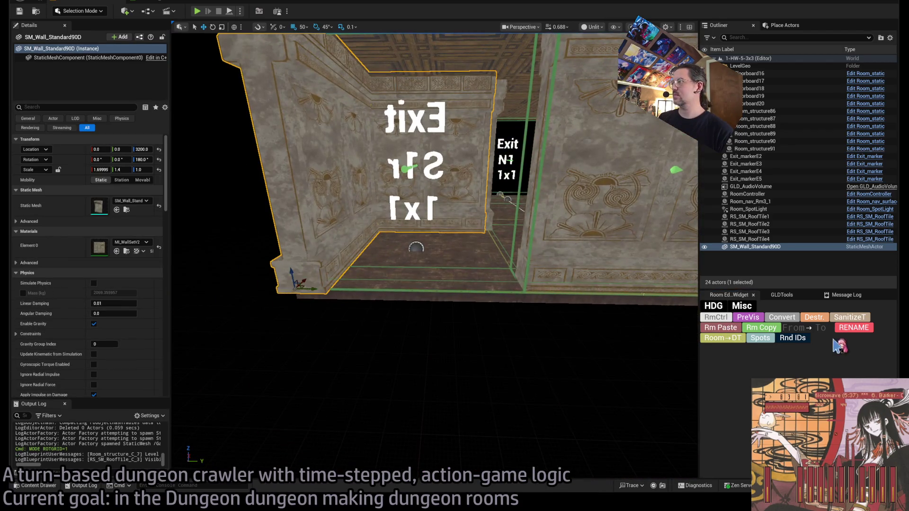
pyautogui.click(791, 320)
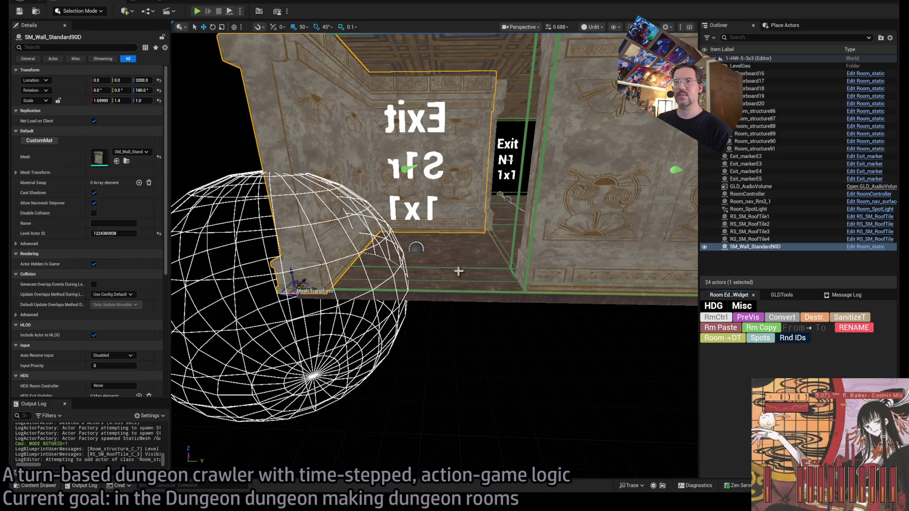
pyautogui.click(733, 337)
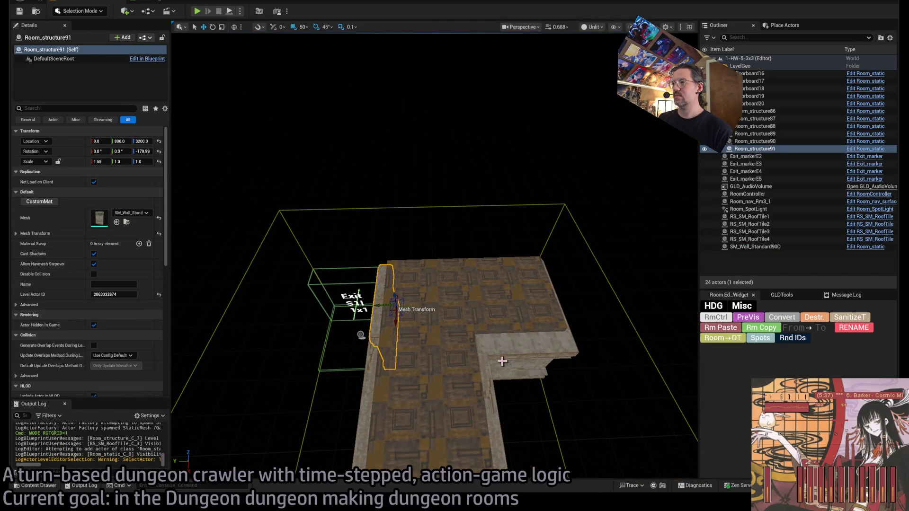
pyautogui.click(503, 365)
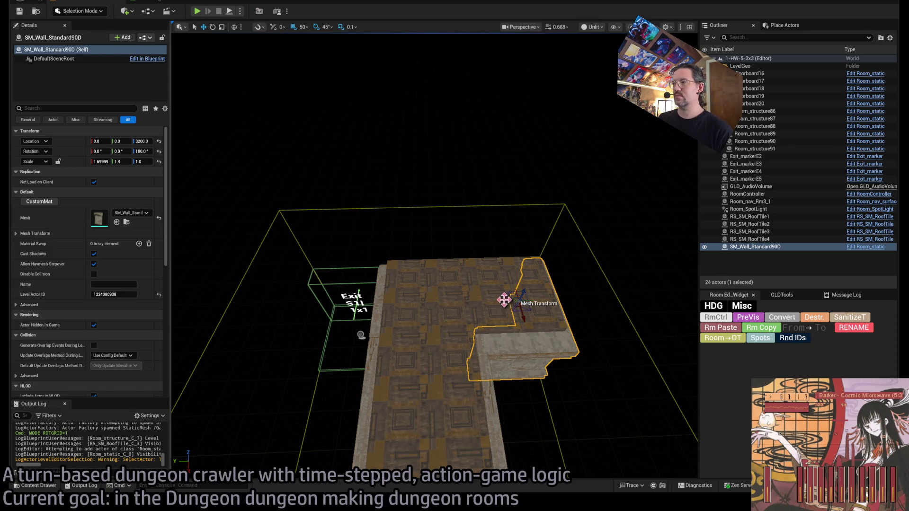
# Make a mirrored copy of the corner wall, scale X 1.7 and Y -1.4, at Y 1200.
pyautogui.moveTo(503, 300)
pyautogui.mouseDown()
pyautogui.moveTo(298, 309)
pyautogui.moveTo(357, 304)
pyautogui.mouseUp()
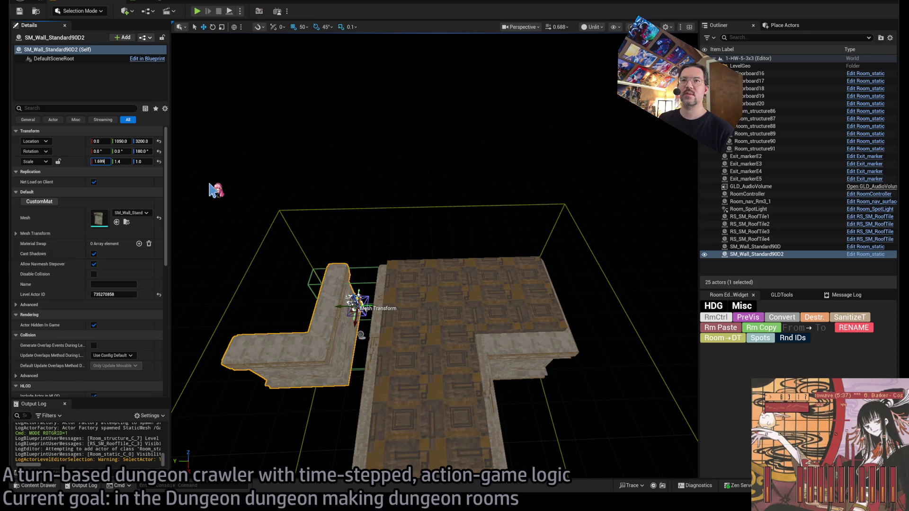
pyautogui.write('-1.7')
pyautogui.press('Return')
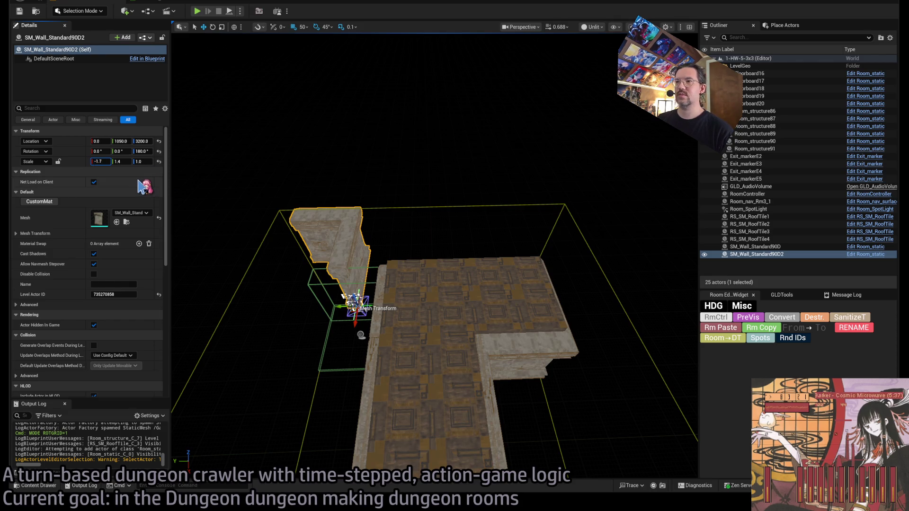
pyautogui.click(115, 162)
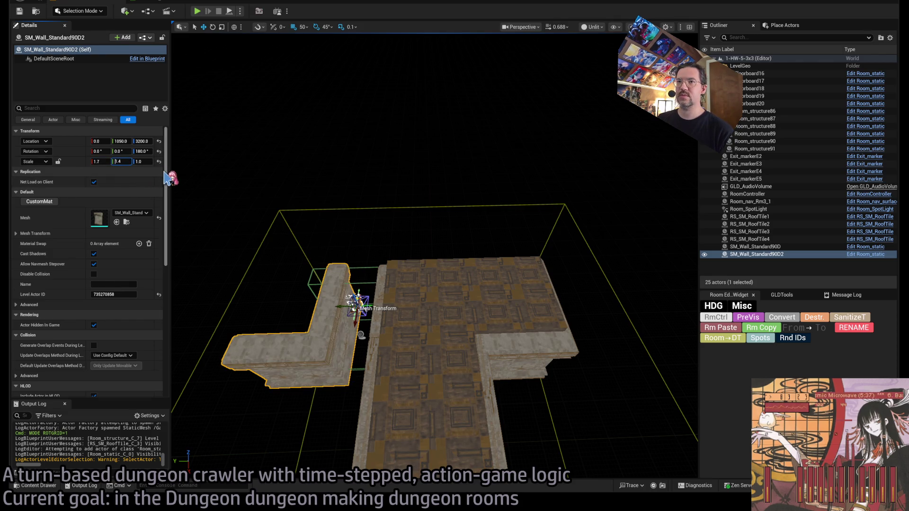
pyautogui.write('-')
pyautogui.press('Return')
pyautogui.press('f')
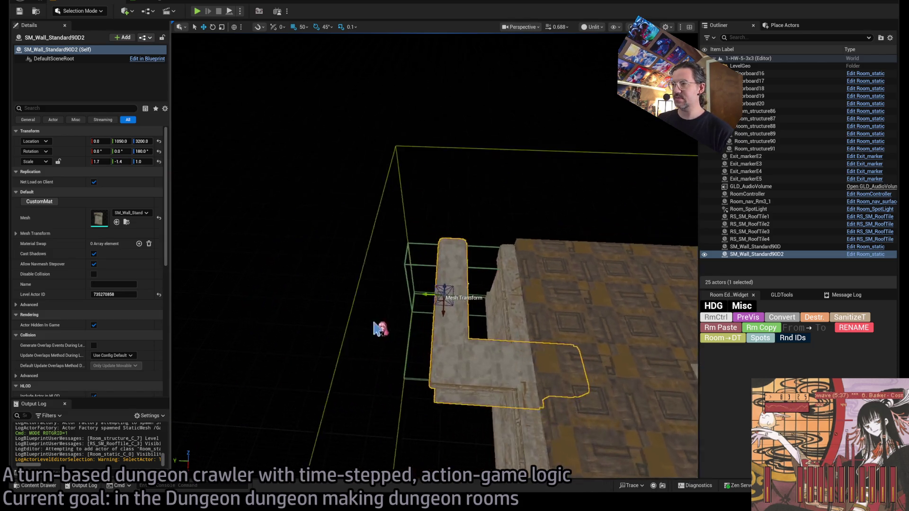
pyautogui.moveTo(440, 297)
pyautogui.mouseDown()
pyautogui.moveTo(466, 293)
pyautogui.moveTo(416, 280)
pyautogui.moveTo(337, 198)
pyautogui.moveTo(414, 247)
pyautogui.mouseUp()
# Select the floorboard and roof tile together.
pyautogui.click(415, 247)
pyautogui.keyDown('ctrl'); pyautogui.click(398, 138); pyautogui.keyUp('ctrl')
pyautogui.moveTo(397, 138)
pyautogui.mouseDown()
pyautogui.moveTo(296, 152)
pyautogui.moveTo(190, 150)
pyautogui.moveTo(360, 151)
pyautogui.mouseUp()
# Duplicate the floorboard and roof tile into the next room as Floorboard21 and a new roof tile.
pyautogui.press('f')
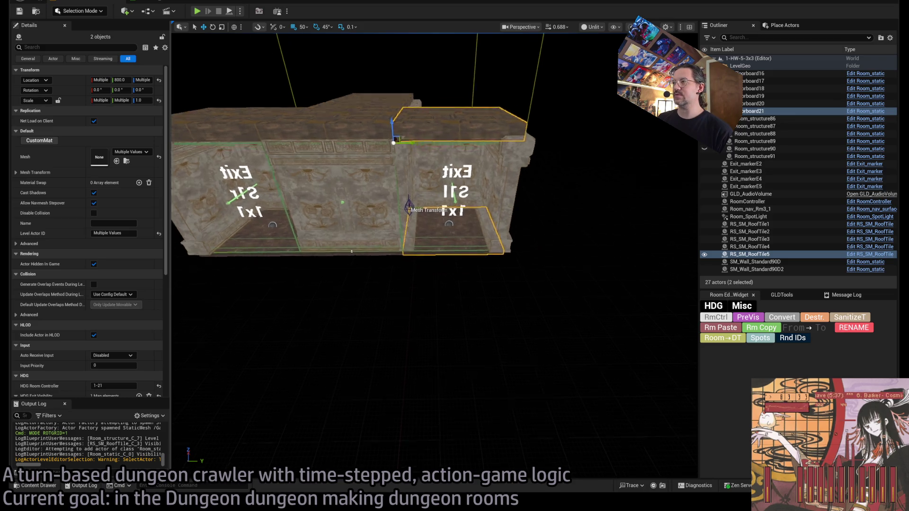
pyautogui.click(432, 257)
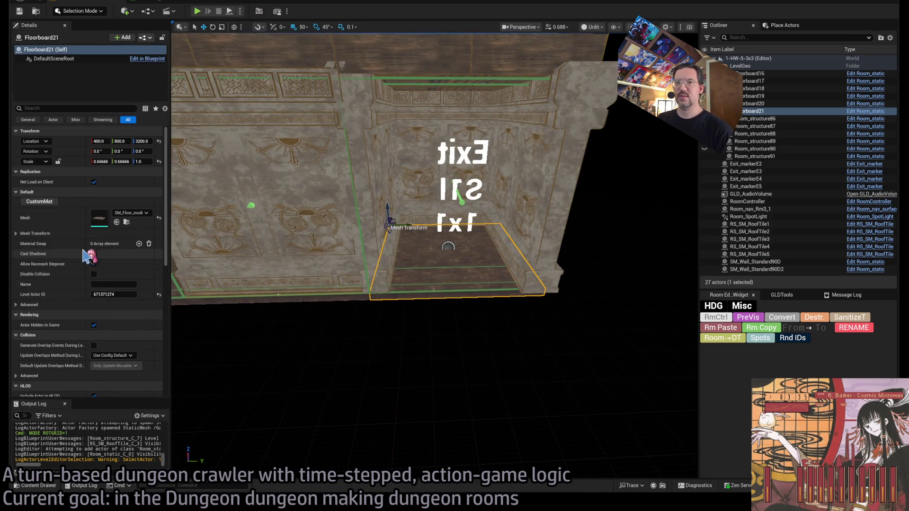
pyautogui.scroll(-5, 97, 307)
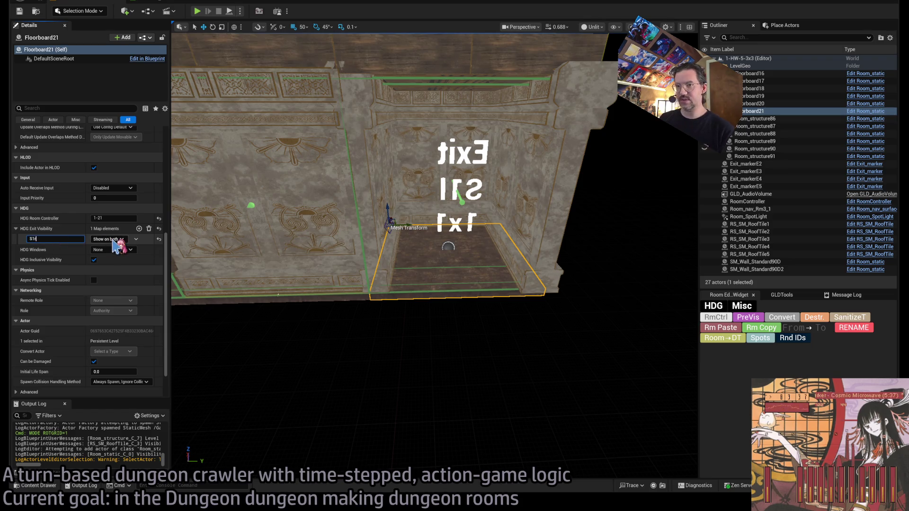
pyautogui.click(761, 332)
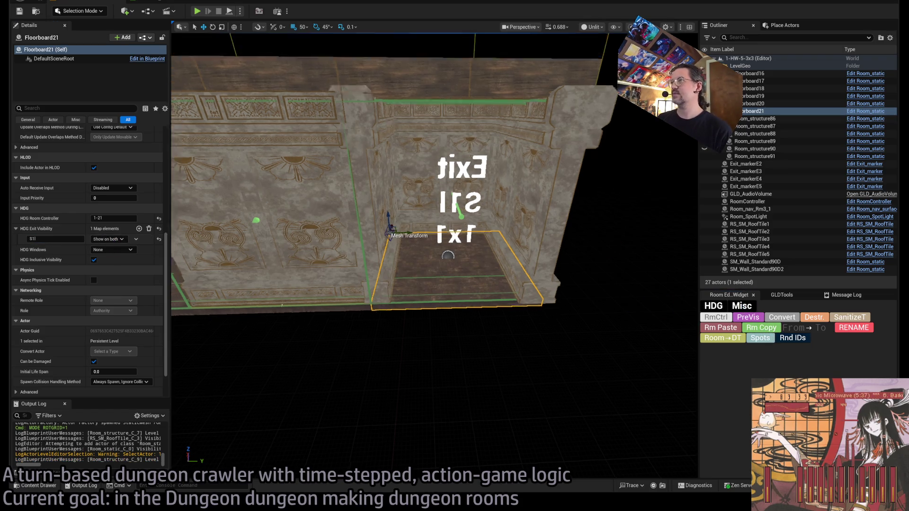
pyautogui.scroll(10, 475, 323)
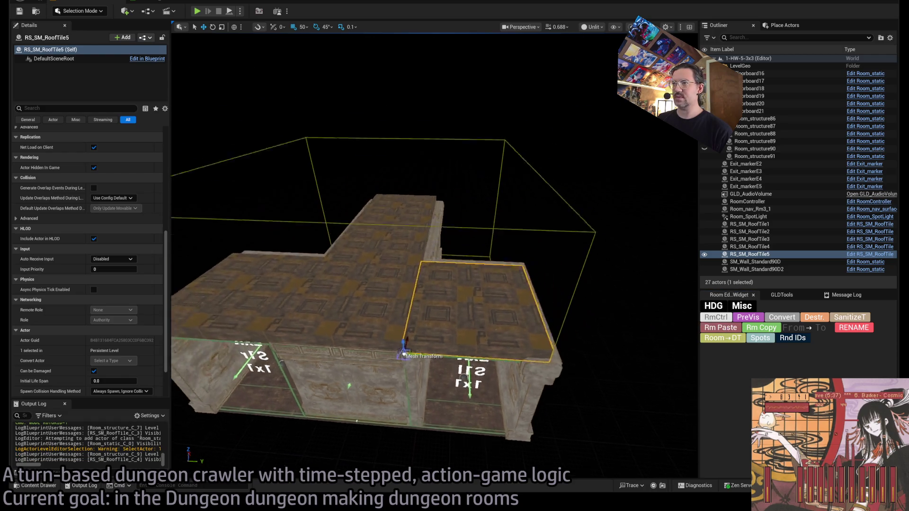
pyautogui.scroll(5, 434, 256)
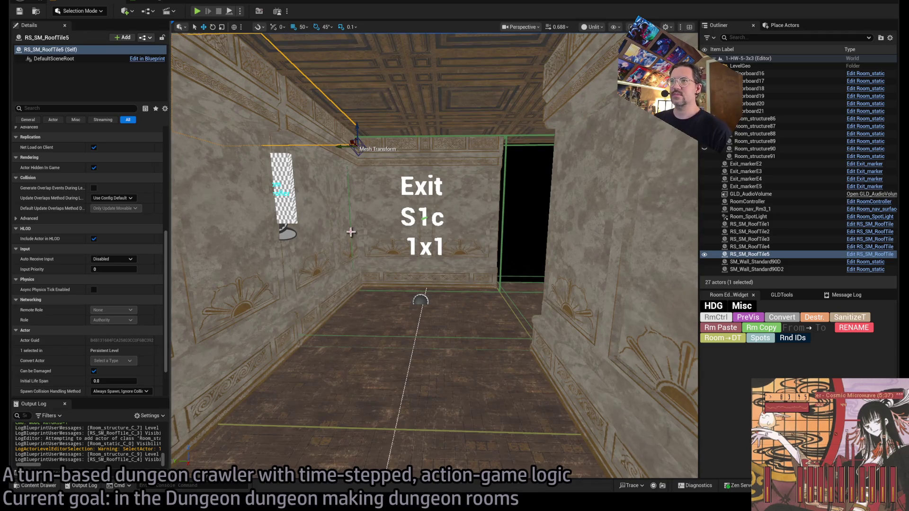
# Give Floorboard21 and the mirrored wall copy an S1l exit entry set to Show on both.
pyautogui.click(377, 278)
pyautogui.press('f')
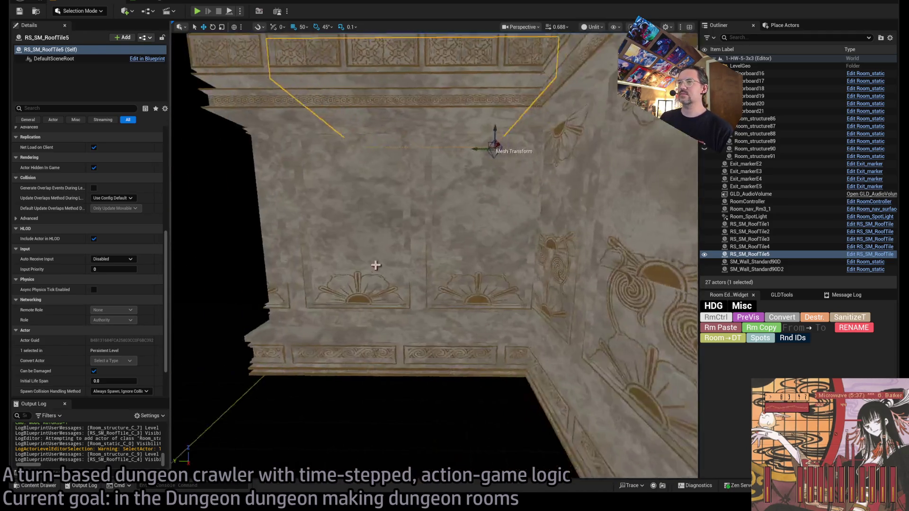
pyautogui.click(766, 330)
pyautogui.scroll(3, 450, 388)
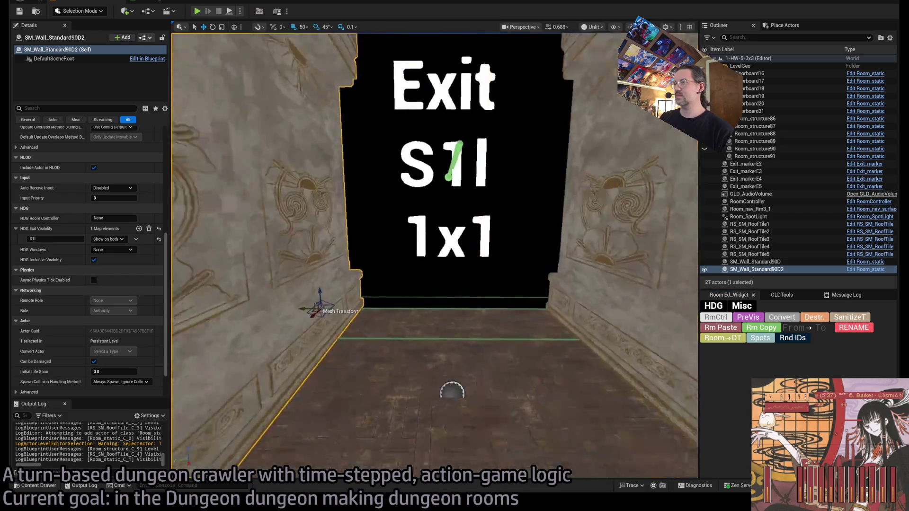
pyautogui.click(494, 388)
pyautogui.scroll(-5, 469, 426)
pyautogui.moveTo(468, 426)
pyautogui.mouseDown()
pyautogui.moveTo(357, 379)
pyautogui.moveTo(386, 338)
pyautogui.moveTo(256, 324)
pyautogui.mouseUp()
pyautogui.scroll(5, 86, 337)
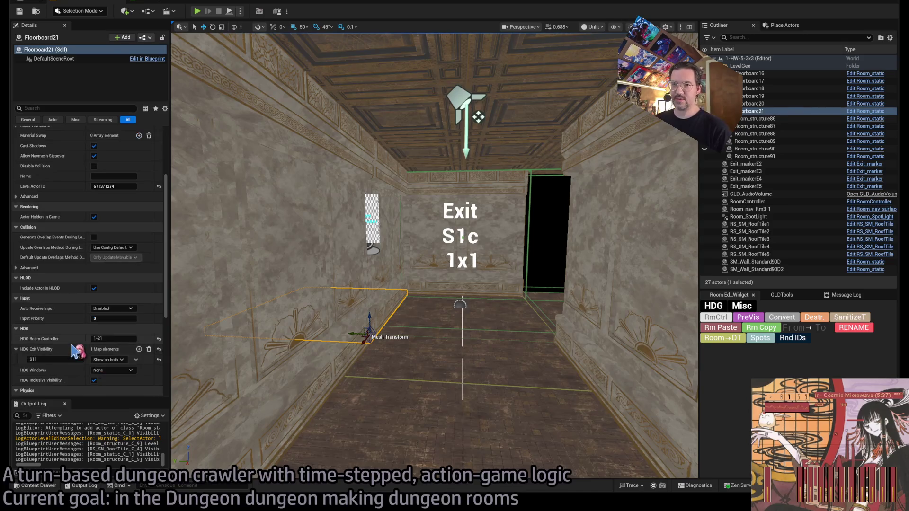
pyautogui.scroll(3, 87, 337)
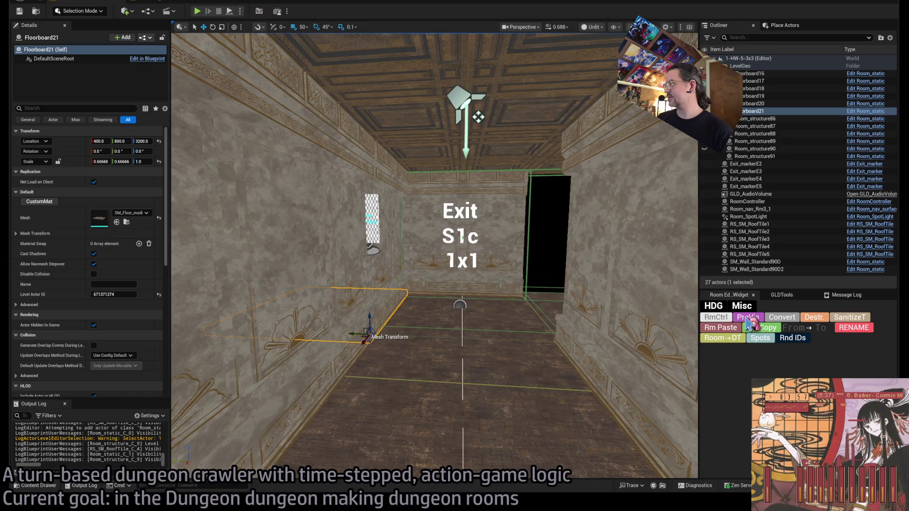
pyautogui.click(727, 319)
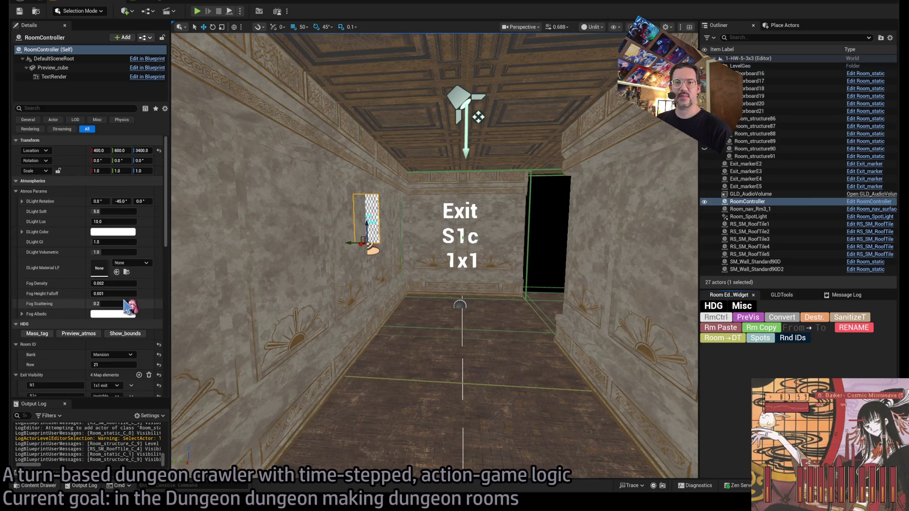
# Set the RoomController's S1r and S1l exits to Invisible and S1c to 1x1 exit, checking with PreVis.
pyautogui.scroll(3, 364, 292)
pyautogui.scroll(-5, 117, 192)
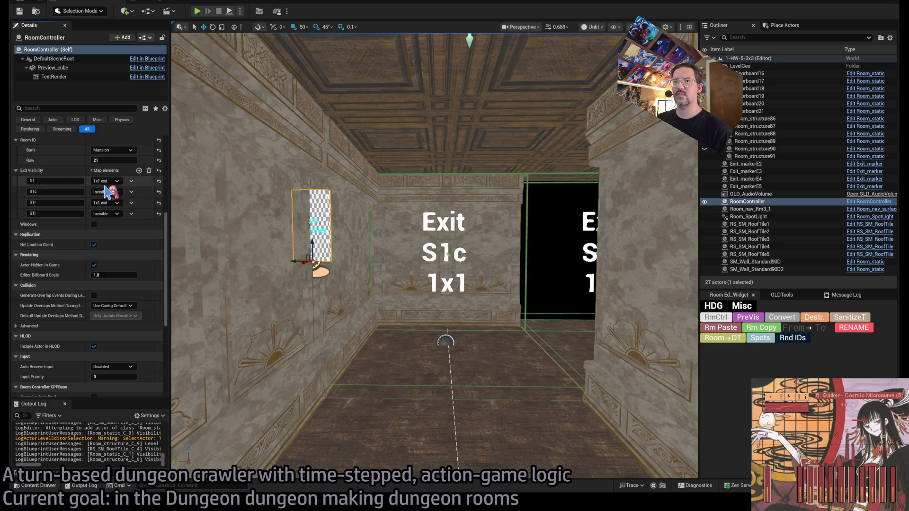
pyautogui.click(109, 219)
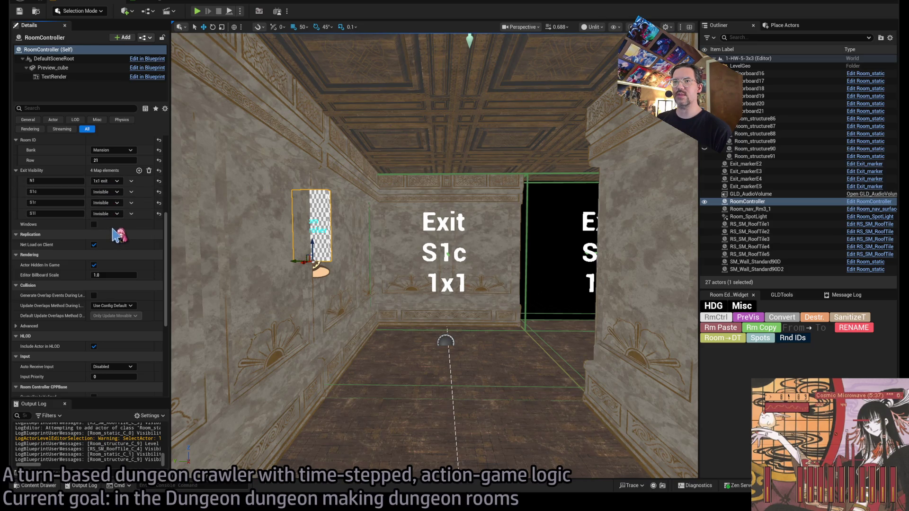
pyautogui.click(756, 318)
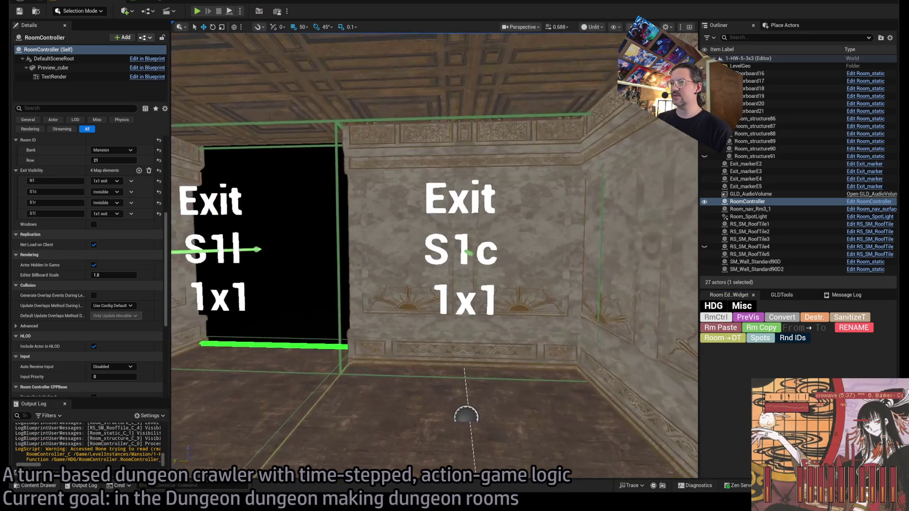
pyautogui.click(108, 213)
pyautogui.click(111, 208)
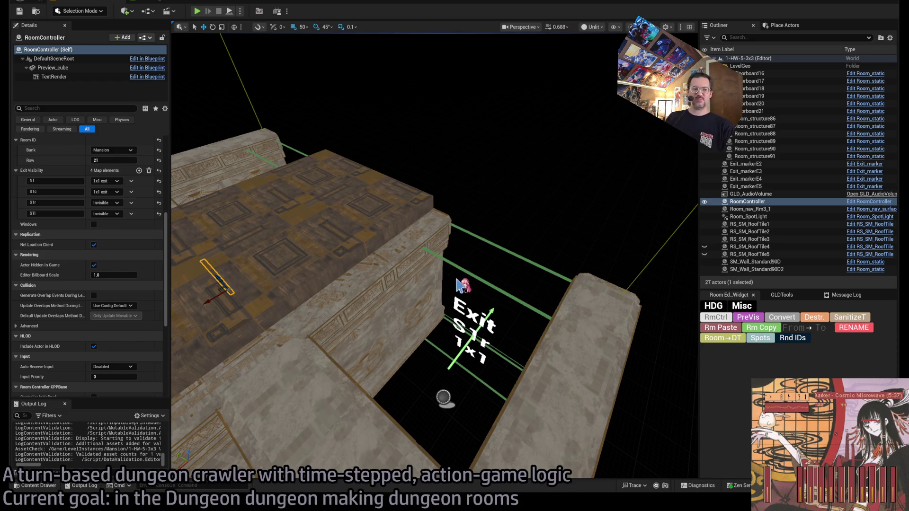
# Preview the room with bounds, then set the N1 and S1c exits to Invisible and re-run PreVis.
pyautogui.click(482, 321)
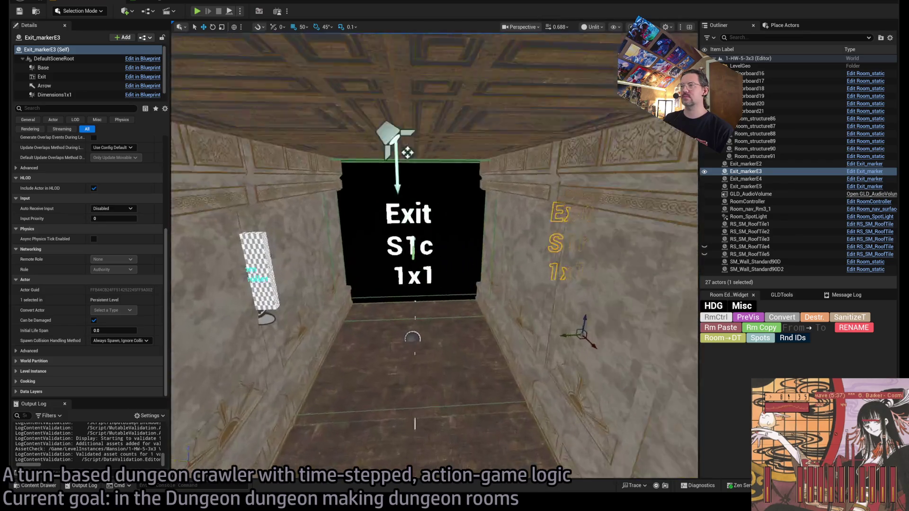
pyautogui.press('f')
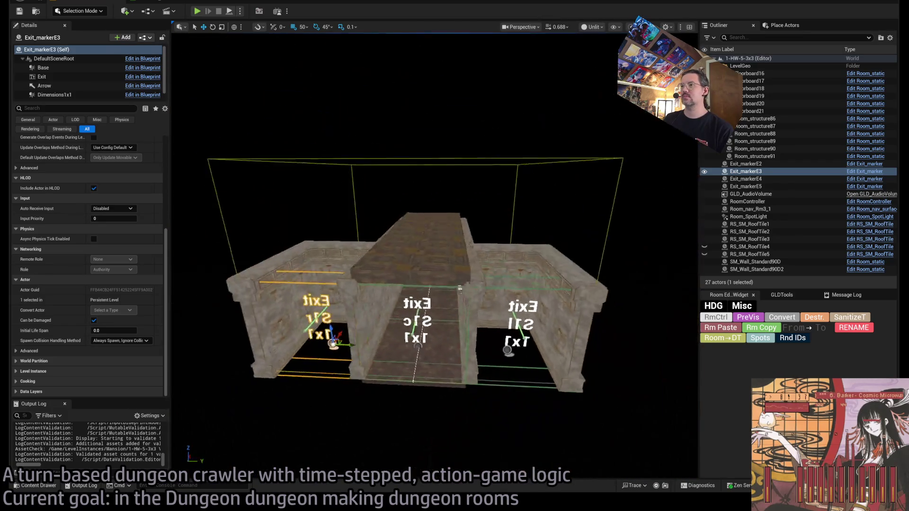
pyautogui.moveTo(528, 323); pyautogui.dragTo(527, 323)
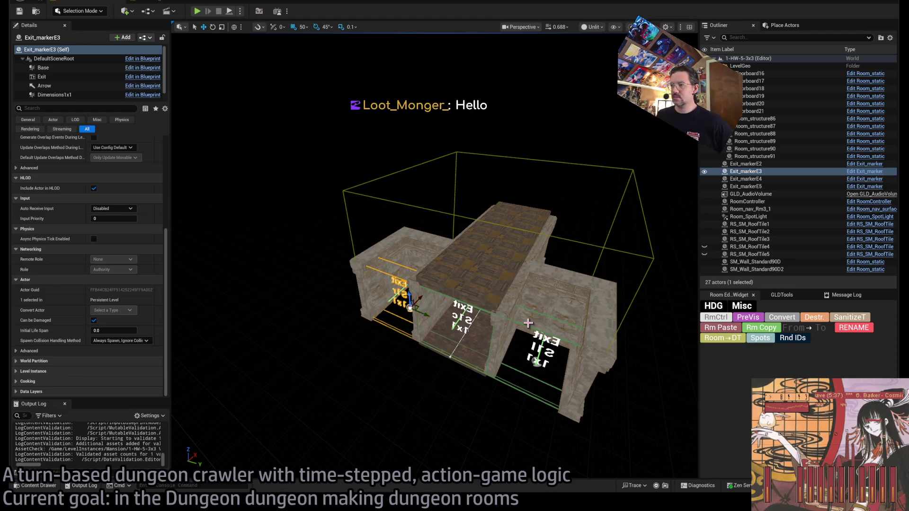
pyautogui.click(752, 317)
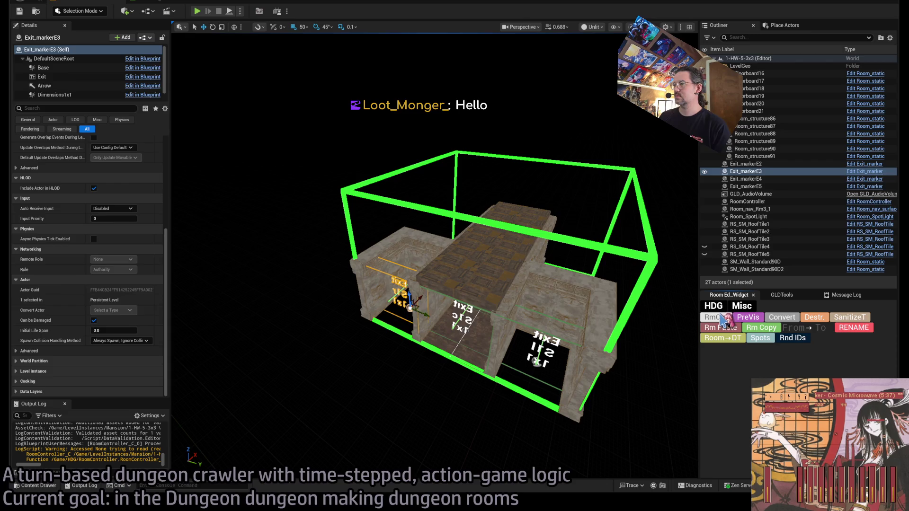
pyautogui.click(715, 317)
pyautogui.click(113, 233)
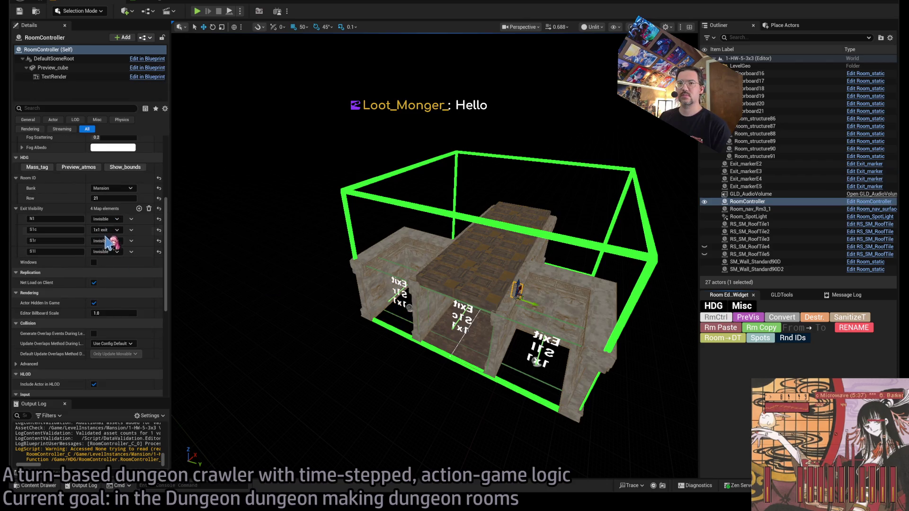
pyautogui.click(757, 322)
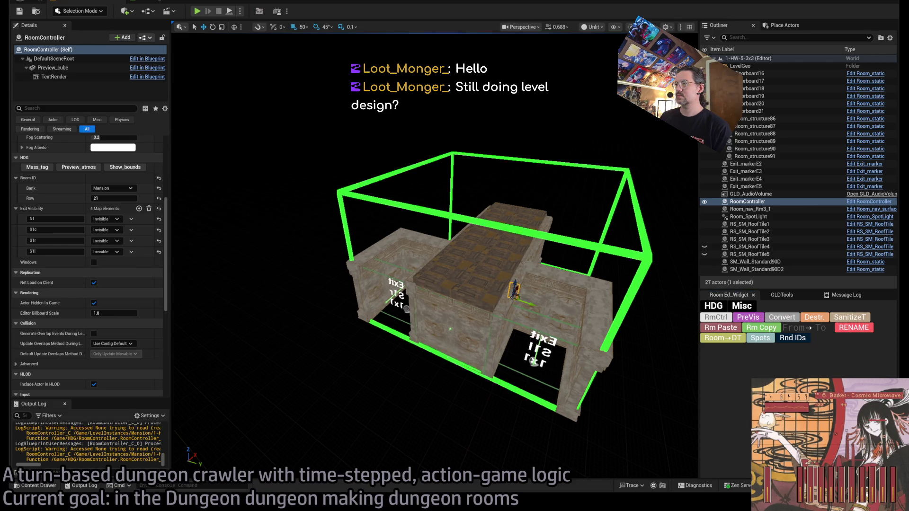
# Rebuild the preview with bounds shown, leaving only the central hallway, and orbit to inspect it.
pyautogui.click(340, 277)
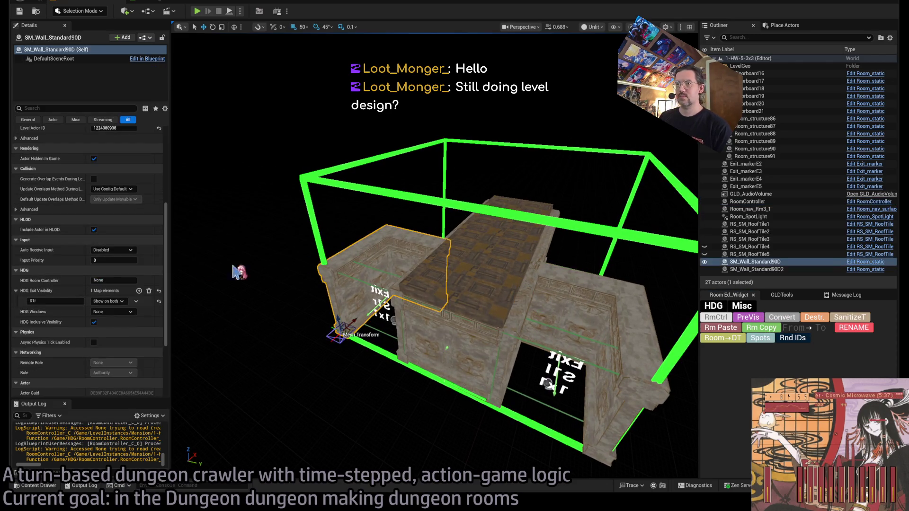
pyautogui.scroll(-10, 88, 265)
pyautogui.scroll(1, 85, 269)
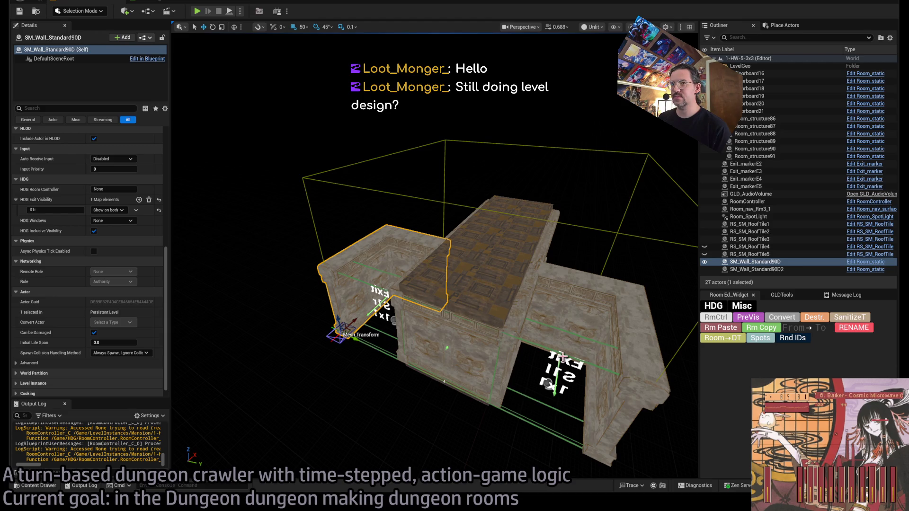
pyautogui.click(724, 318)
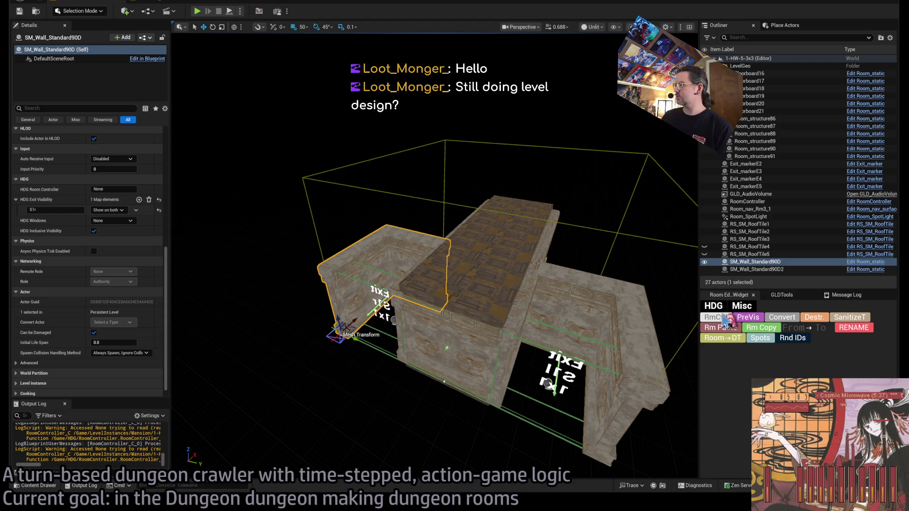
pyautogui.scroll(-3, 92, 280)
pyautogui.scroll(5, 92, 280)
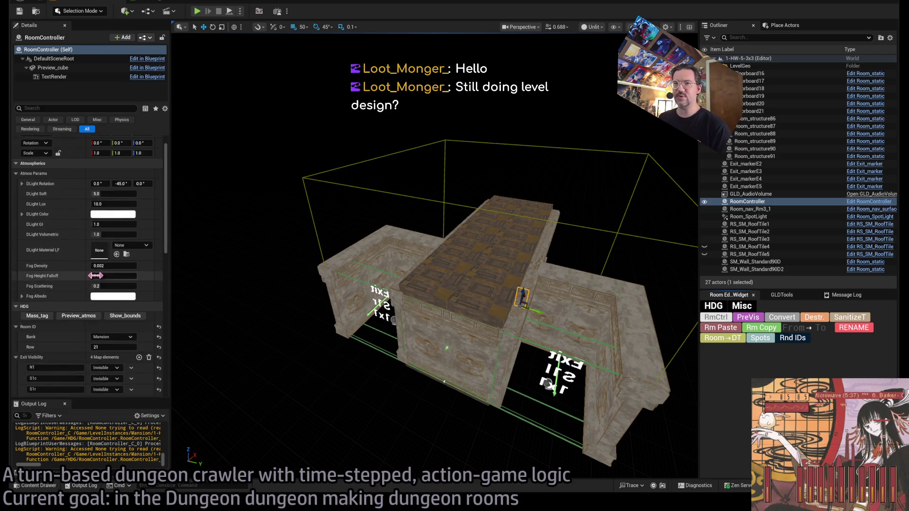
pyautogui.click(49, 280)
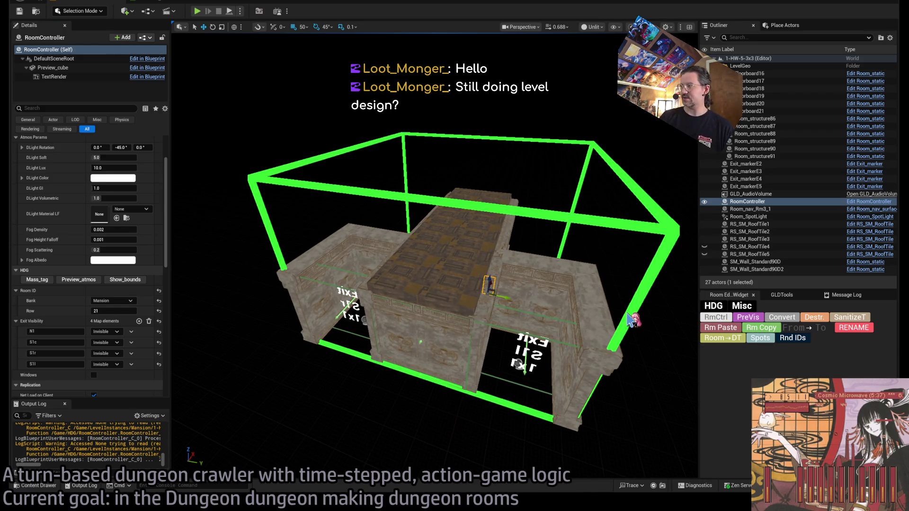
pyautogui.click(759, 327)
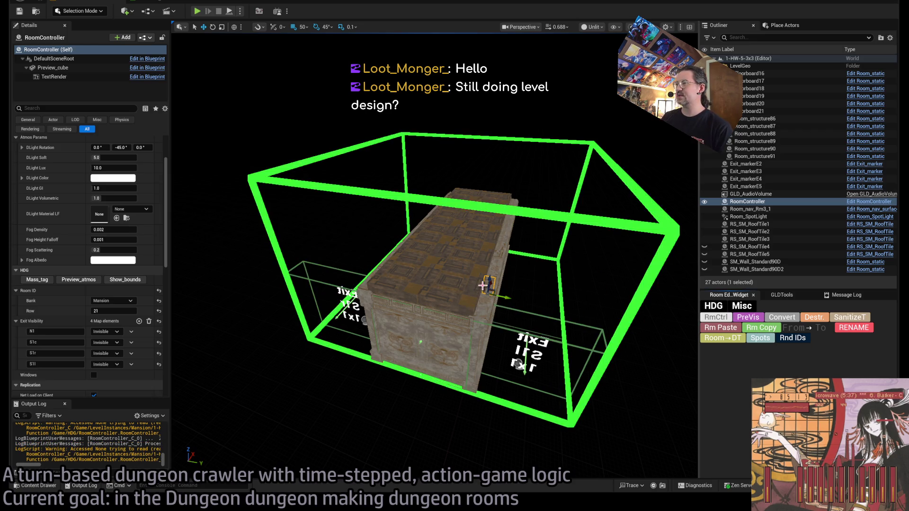
pyautogui.moveTo(483, 285); pyautogui.dragTo(452, 277)
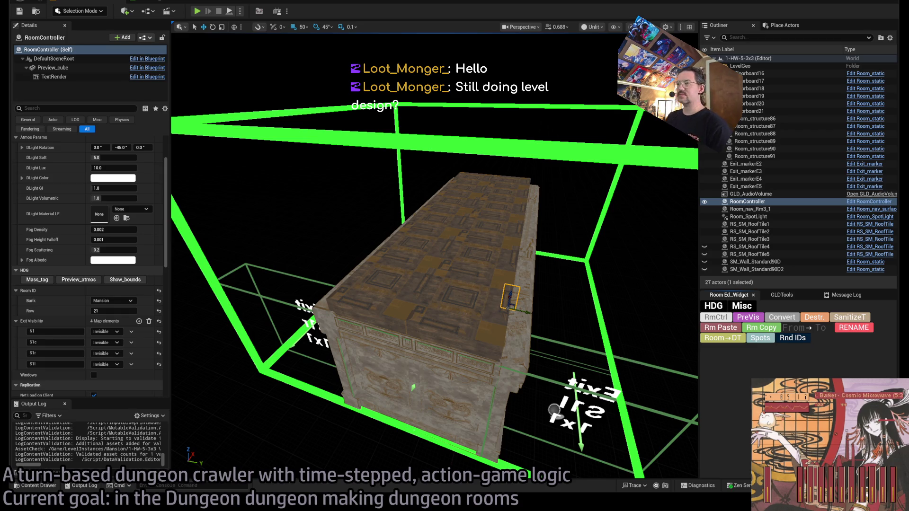
pyautogui.press('f')
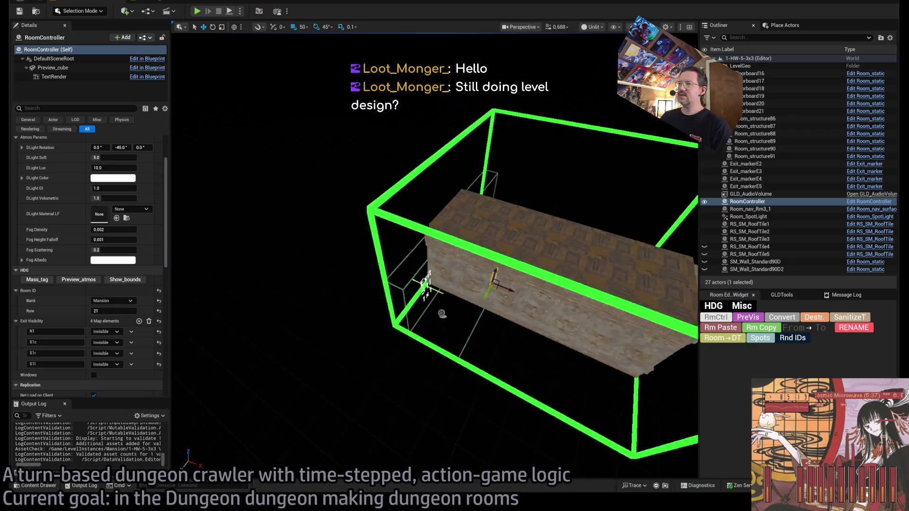
pyautogui.moveTo(452, 277); pyautogui.dragTo(388, 272)
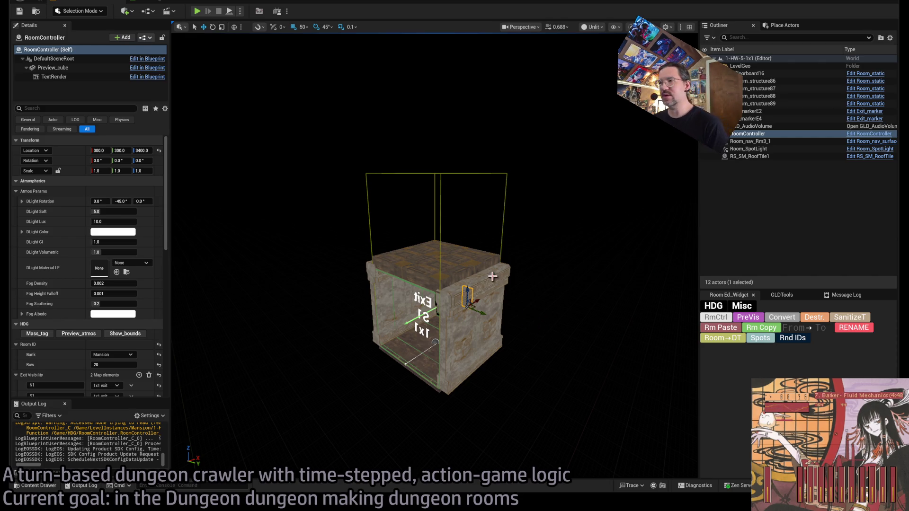
# Orbit the viewport camera around the single cube-shaped 1-HW-5-1x1 room.
pyautogui.moveTo(542, 282)
pyautogui.mouseDown()
pyautogui.moveTo(520, 265)
pyautogui.moveTo(497, 312)
pyautogui.moveTo(430, 279)
pyautogui.moveTo(428, 294)
pyautogui.mouseUp()
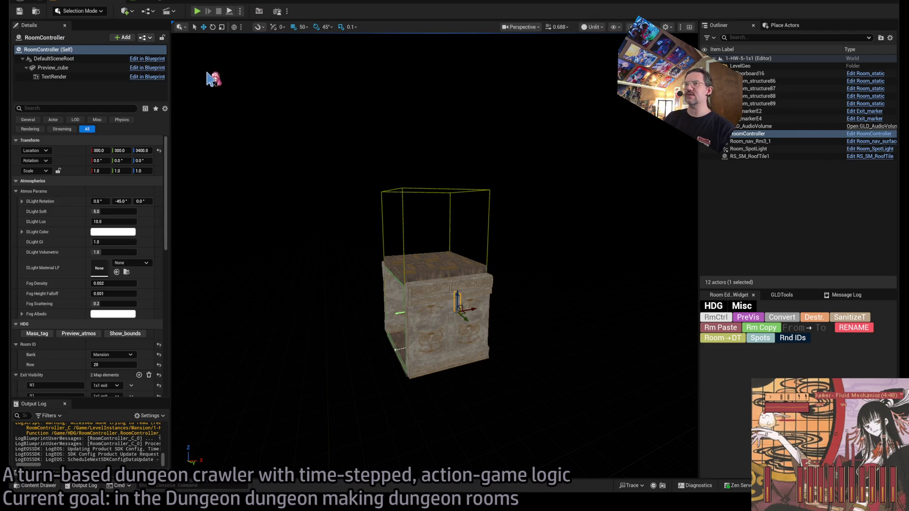
# Open the 1-5HW_ExL level from Content > LevelInstances > Mansion in the Content Drawer.
pyautogui.click(49, 487)
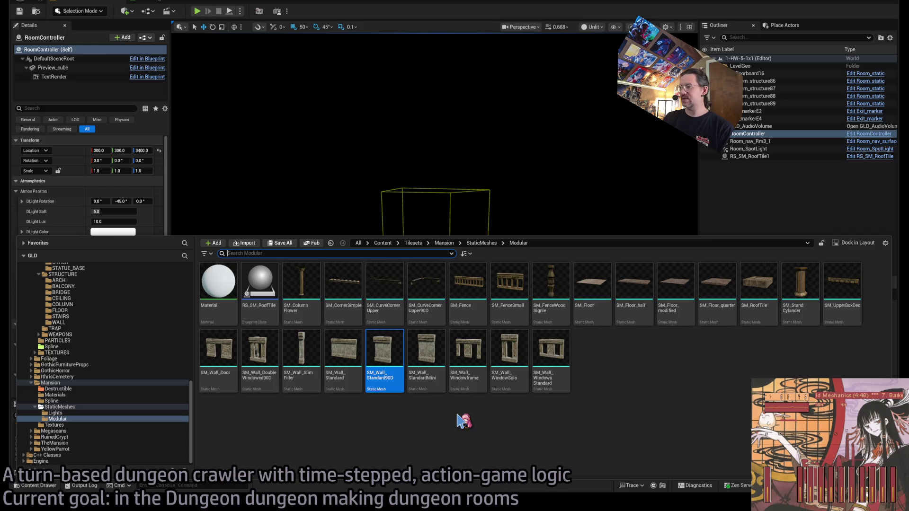
pyautogui.scroll(2, 125, 350)
pyautogui.scroll(5, 128, 355)
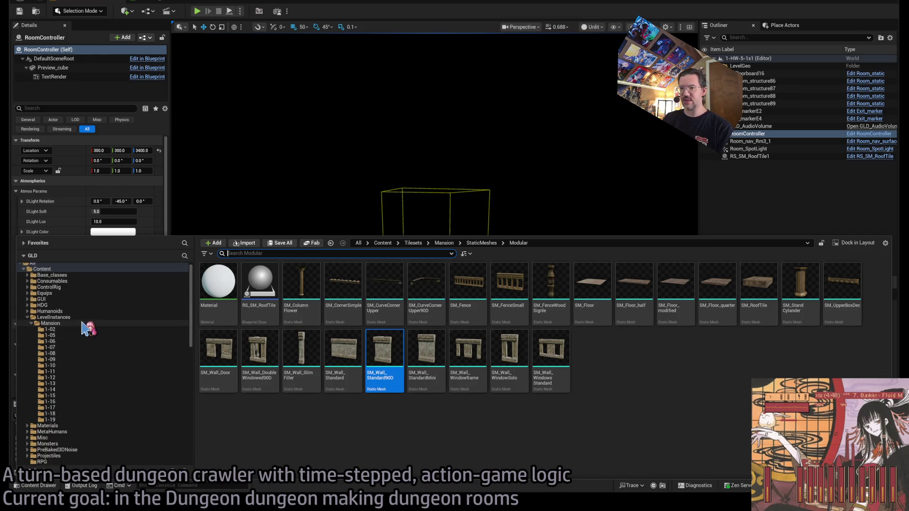
pyautogui.click(80, 324)
pyautogui.click(508, 417)
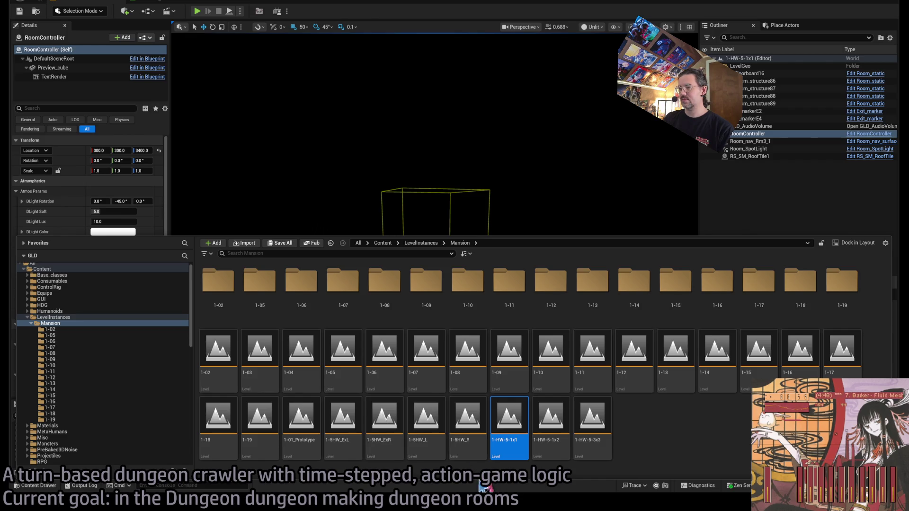
pyautogui.doubleClick(340, 414)
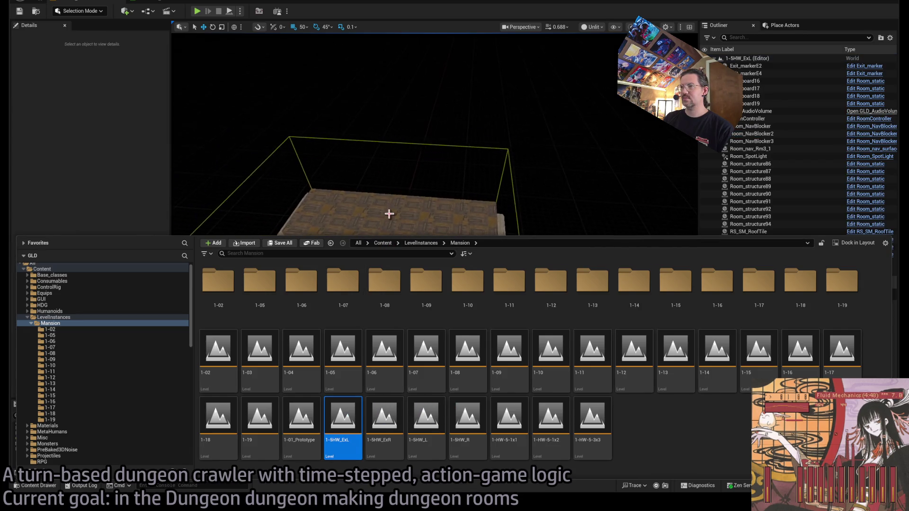
pyautogui.click(274, 165)
# Frame the 1-5HW_ExL room in the viewport and display its room controller's bounds.
pyautogui.click(431, 429)
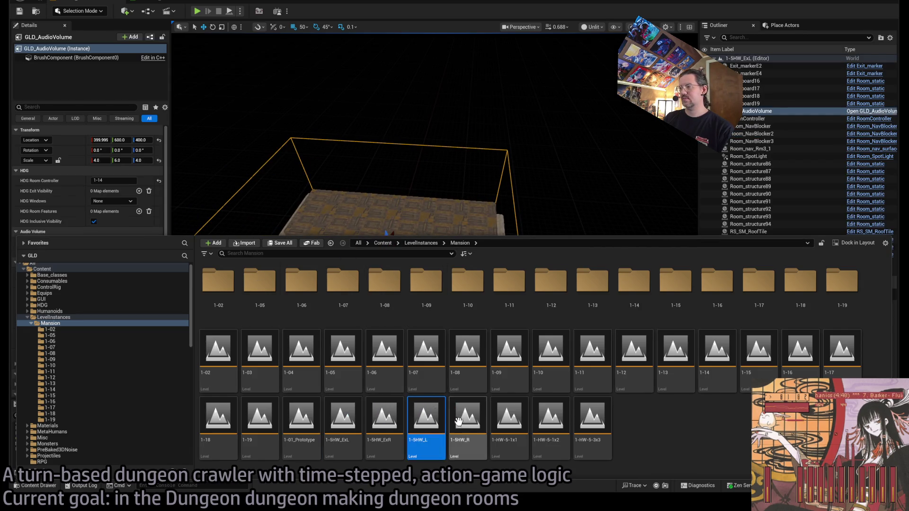
pyautogui.click(459, 421)
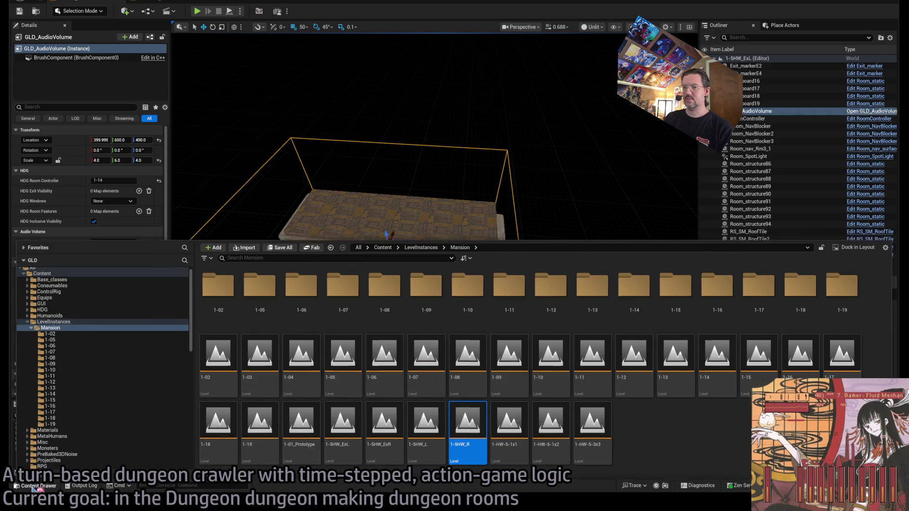
pyautogui.hotkey('ctrl', 'space')
pyautogui.press('w')
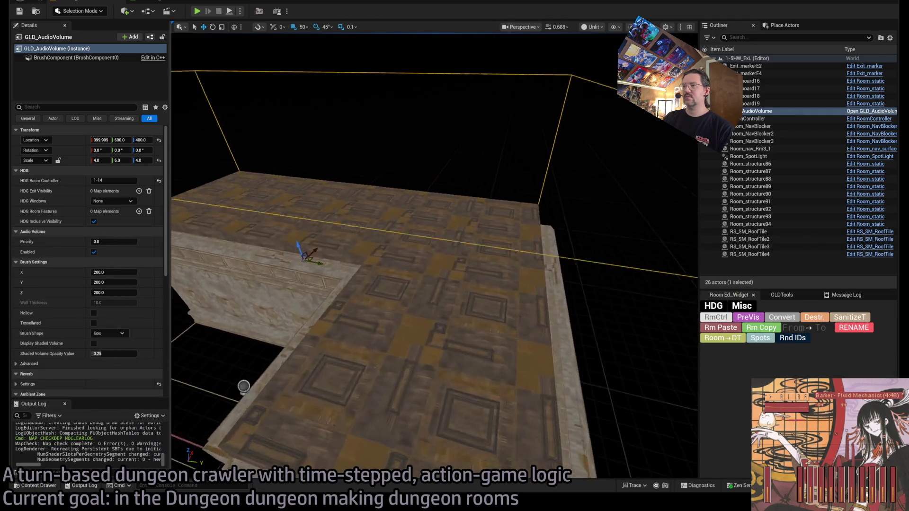
pyautogui.press('f')
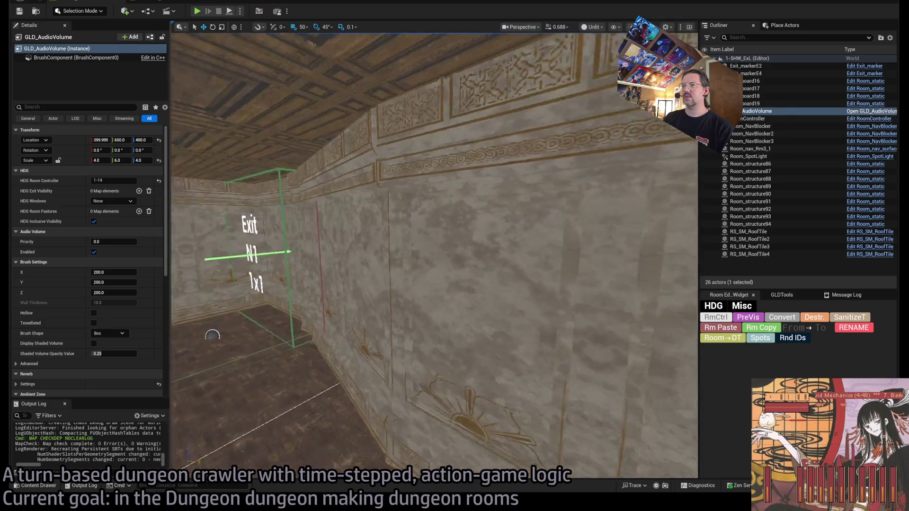
pyautogui.press('s')
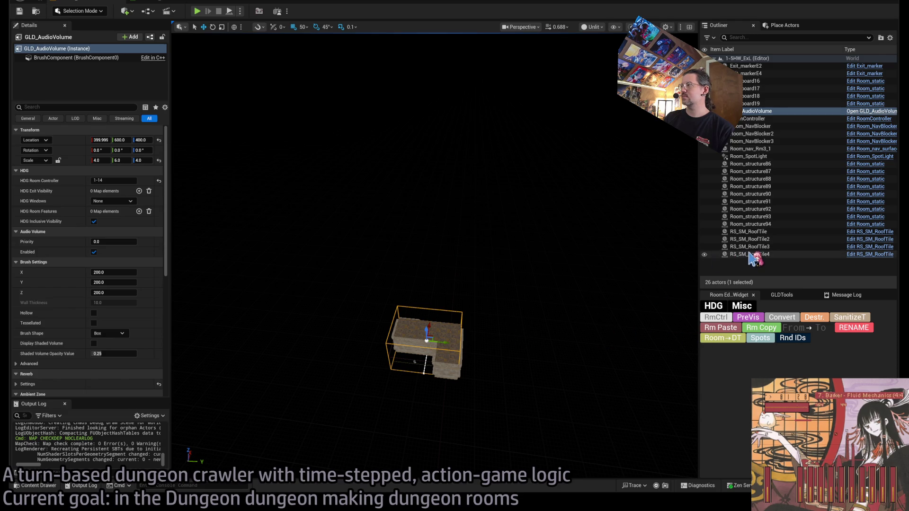
pyautogui.click(746, 318)
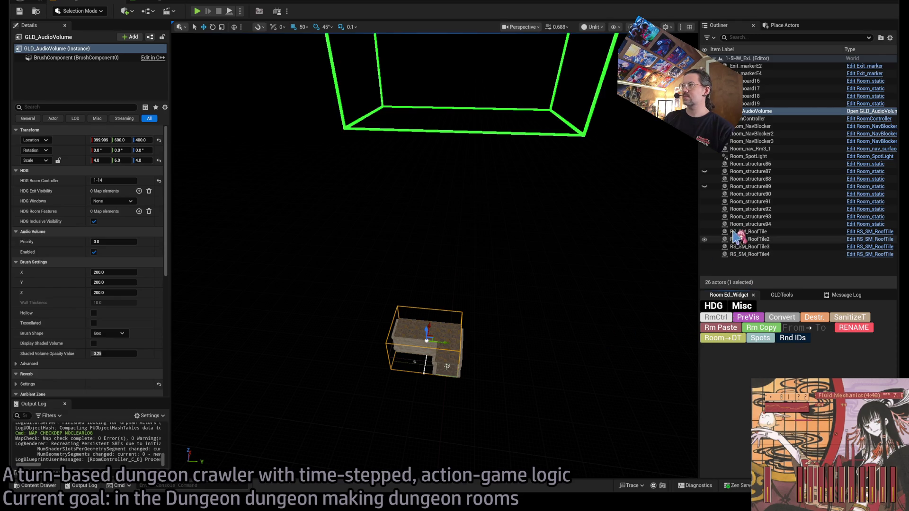
pyautogui.click(433, 326)
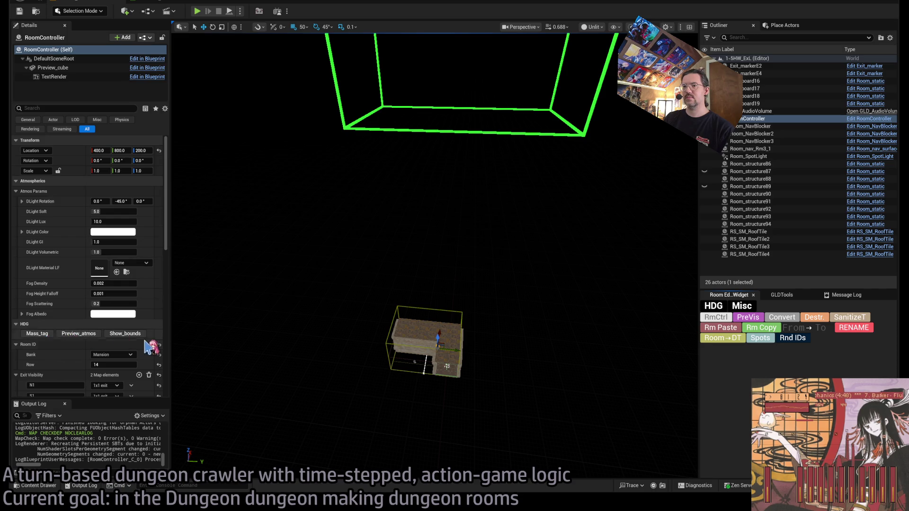
pyautogui.click(125, 334)
# Select every room actor and move them up into the green bounds box with 100-unit snap.
pyautogui.click(752, 254)
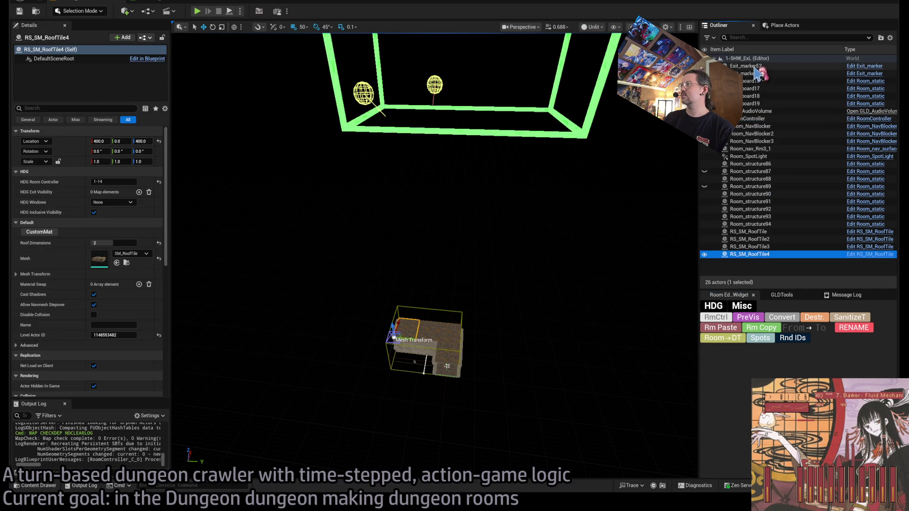
pyautogui.keyDown('shift'); pyautogui.click(755, 68); pyautogui.keyUp('shift')
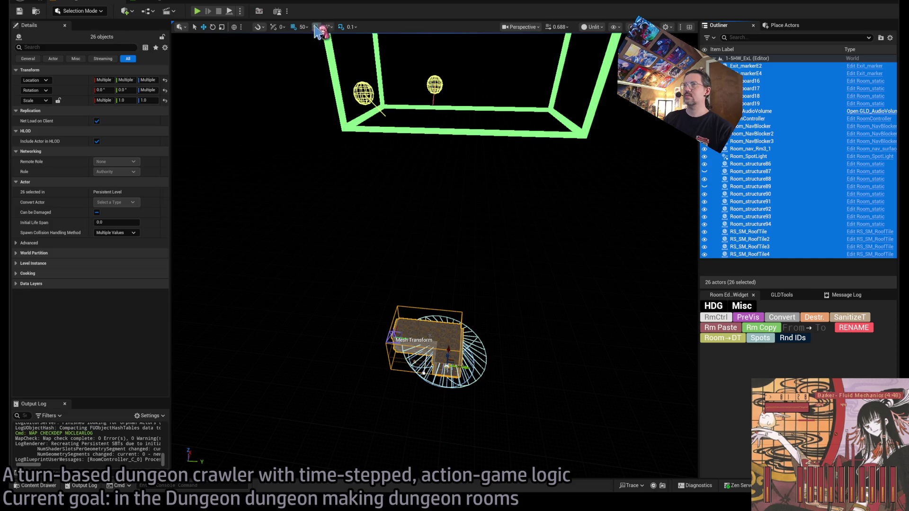
pyautogui.press(']')
pyautogui.moveTo(323, 87); pyautogui.dragTo(388, 99)
pyautogui.moveTo(411, 363)
pyautogui.mouseDown()
pyautogui.moveTo(422, 116)
pyautogui.moveTo(420, 125)
pyautogui.mouseUp()
pyautogui.press('f')
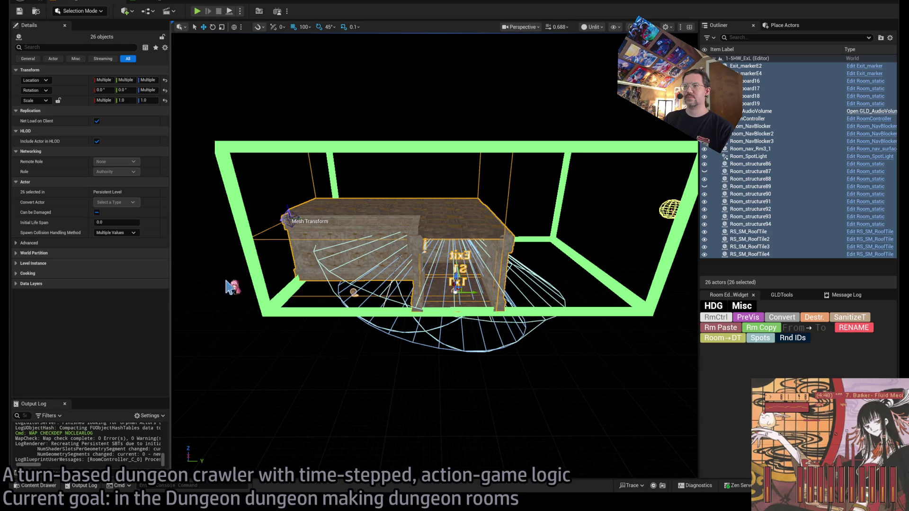
pyautogui.click(439, 289)
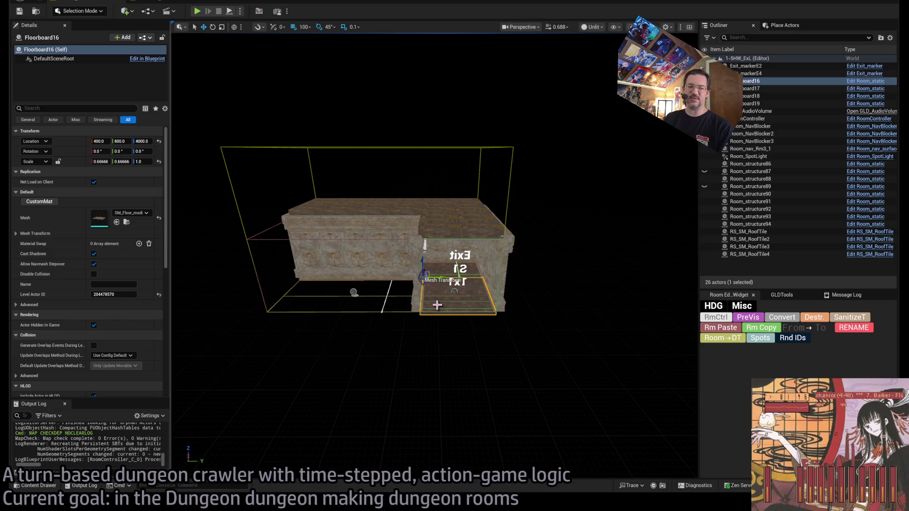
pyautogui.click(169, 2)
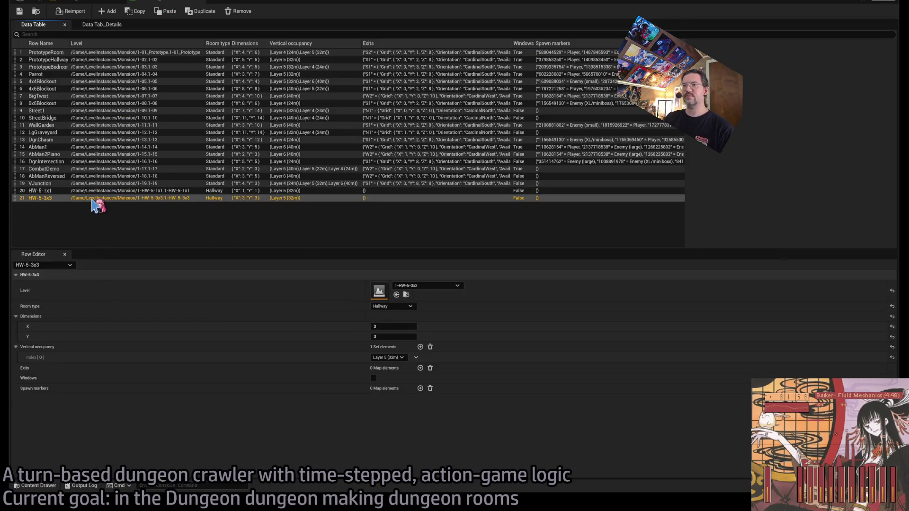
# Duplicate row HW-5-3x3 as row 22, HW-5-L-Ex, linked to the 1-5HW_ExL level.
pyautogui.hotkey('ctrl', 'd')
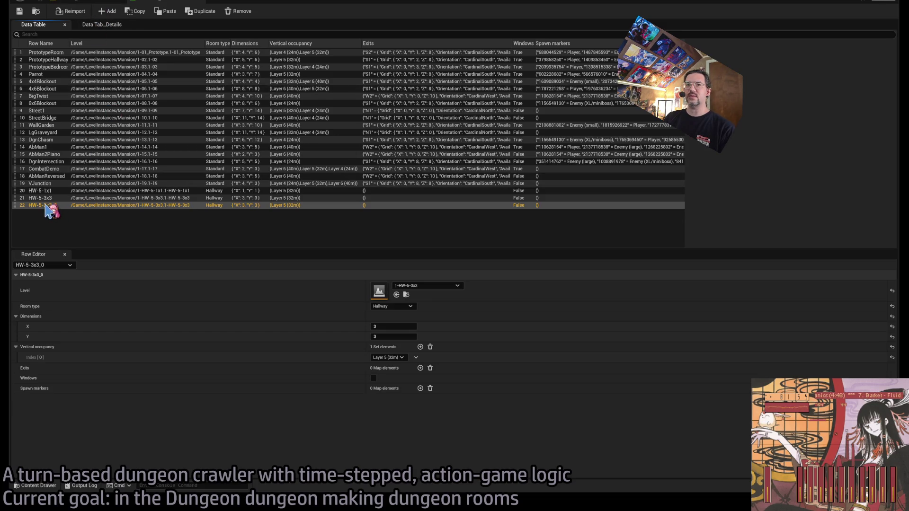
pyautogui.doubleClick(45, 205)
pyautogui.write('HW')
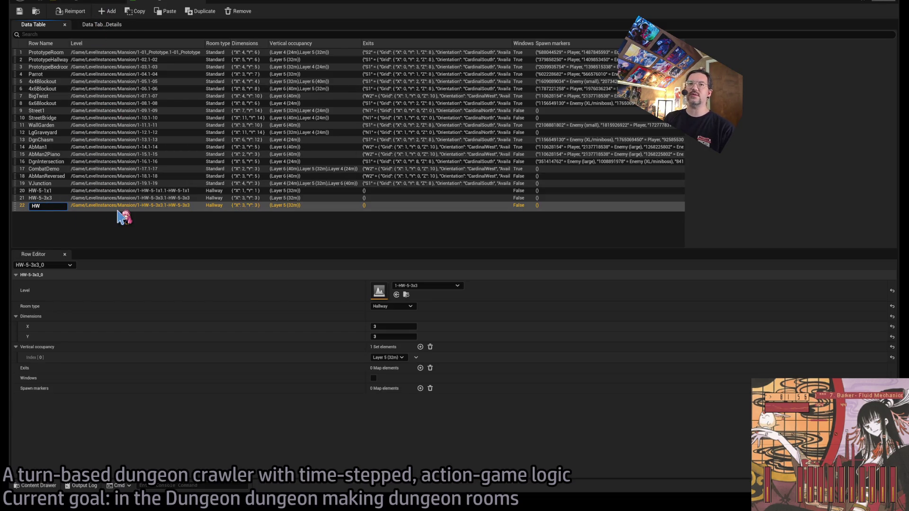
pyautogui.write('-5-L-Ex')
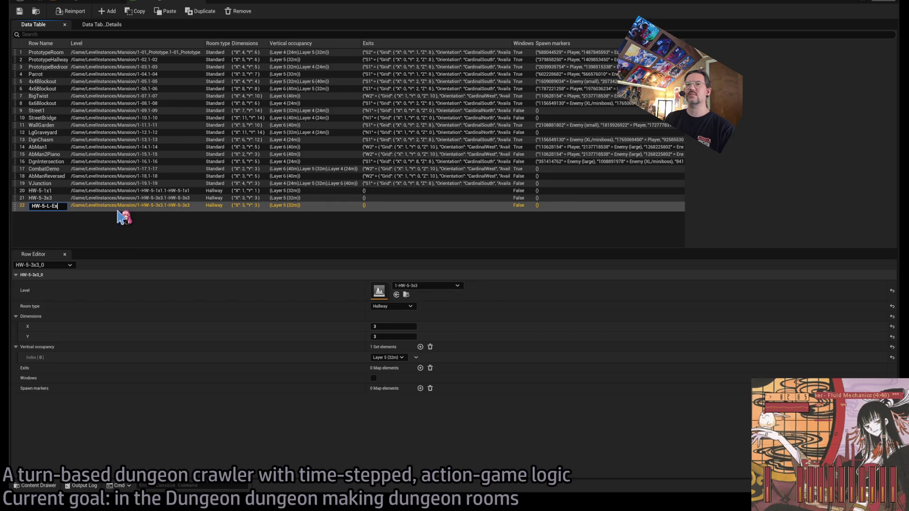
pyautogui.press('Return')
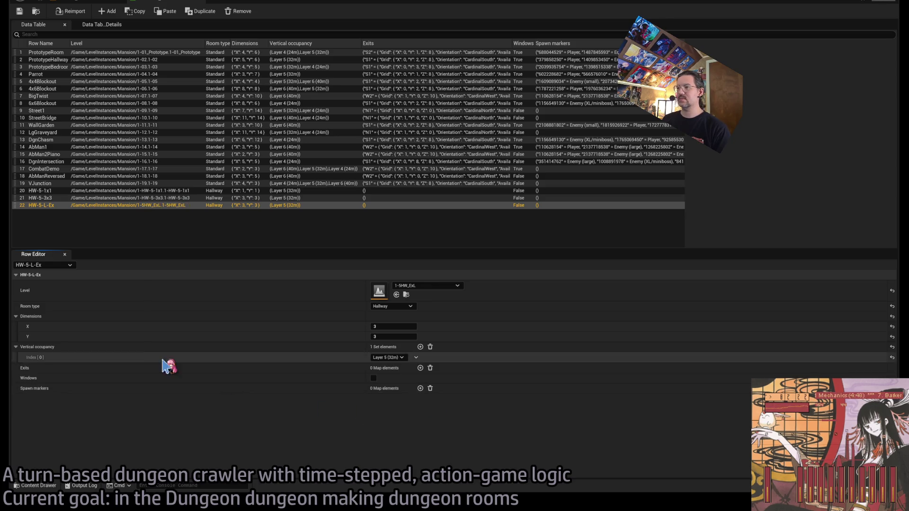
pyautogui.click(396, 294)
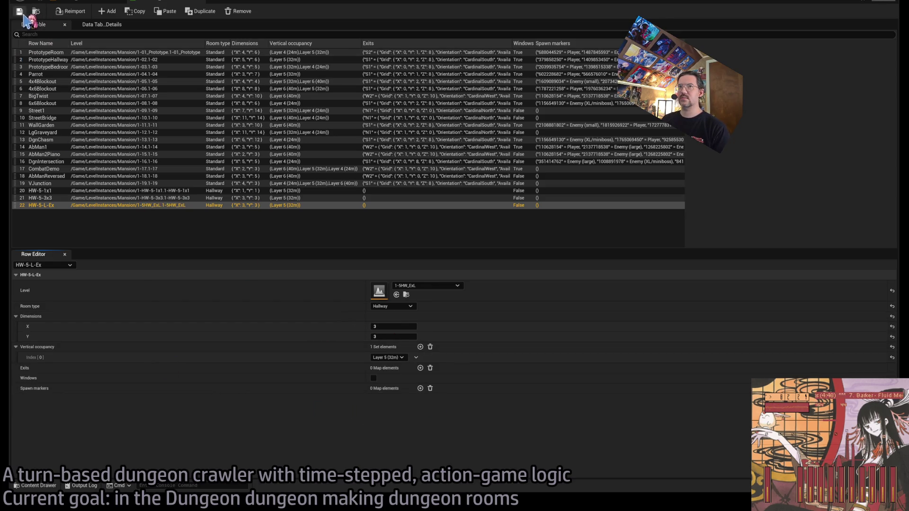
pyautogui.click(95, 4)
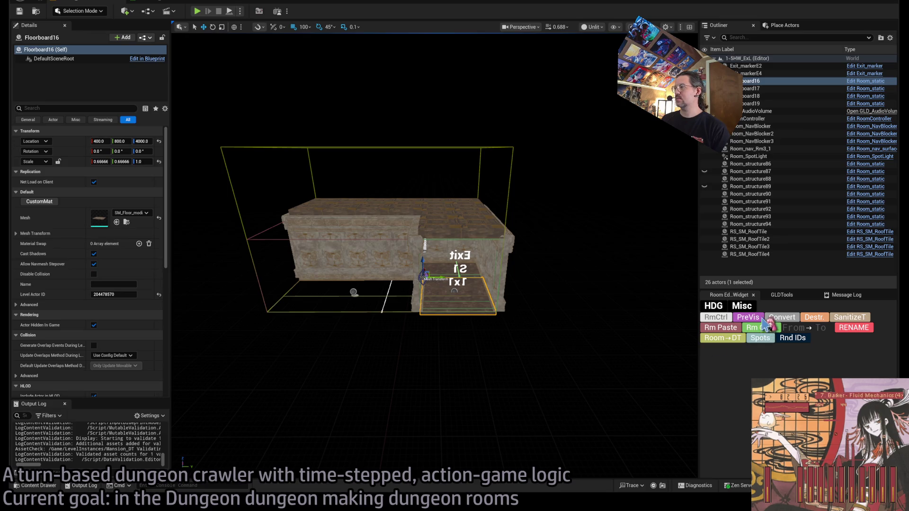
# Preview the room controller's bounding box and pull the camera back over the room.
pyautogui.click(758, 319)
pyautogui.moveTo(594, 330); pyautogui.dragTo(594, 374)
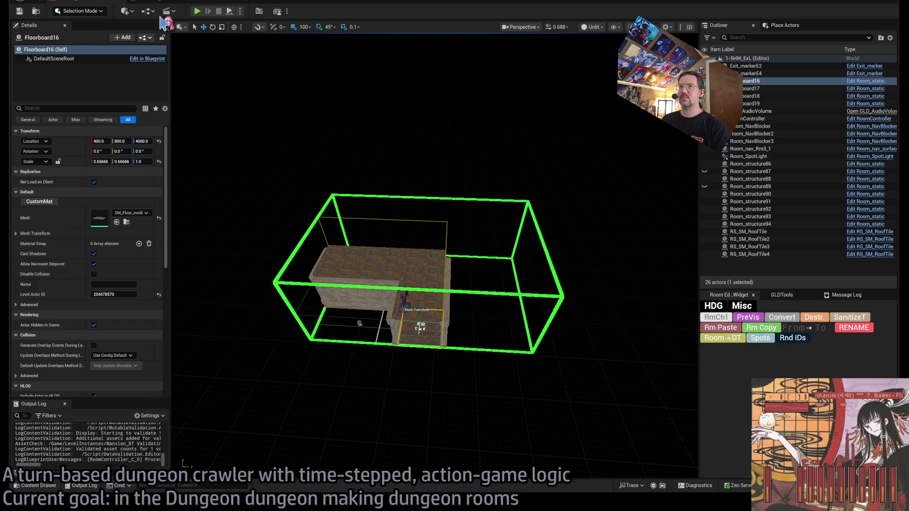
pyautogui.click(158, 3)
pyautogui.click(81, 3)
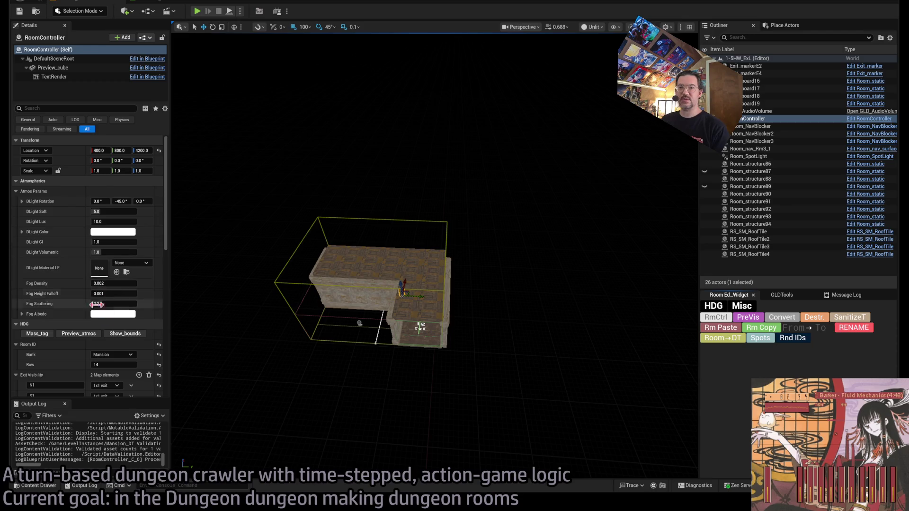
pyautogui.scroll(-2, 114, 307)
# Set the room controller's Room ID Row to 22, preview bounds, and select all room actors.
pyautogui.click(114, 328)
pyautogui.write('22')
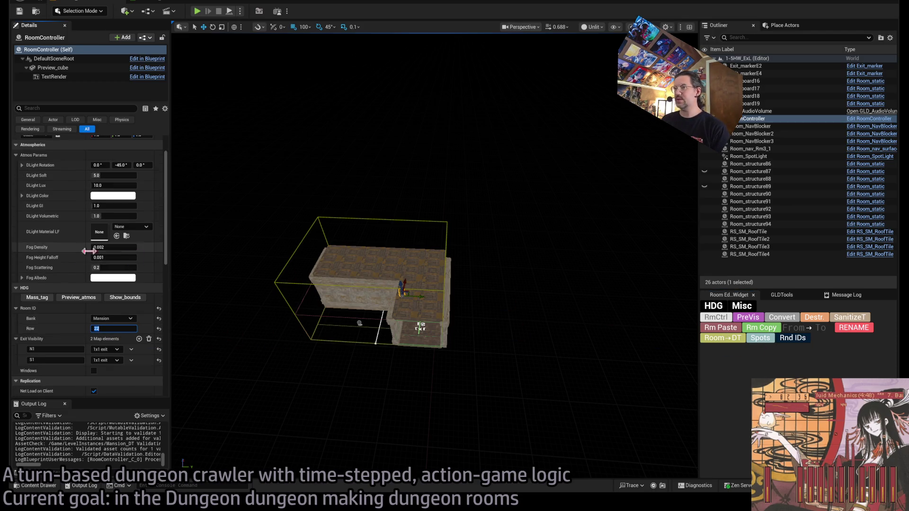
pyautogui.click(142, 297)
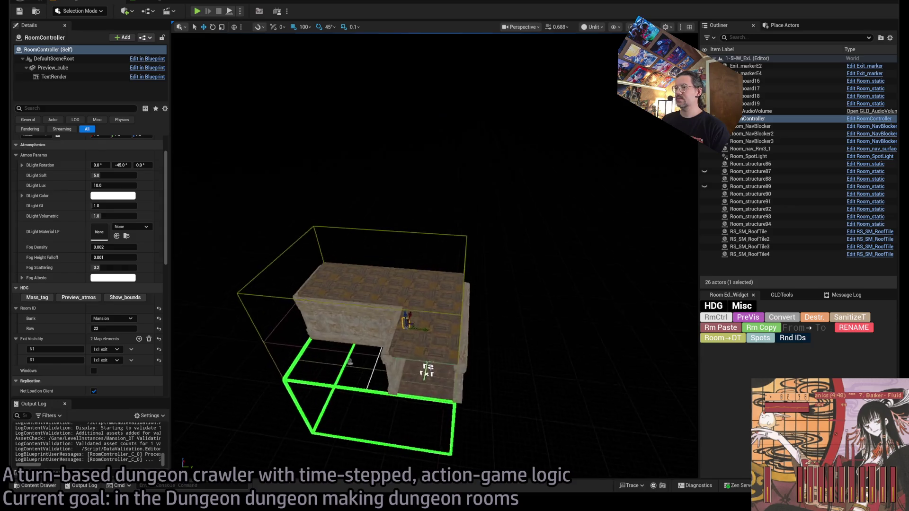
pyautogui.click(747, 255)
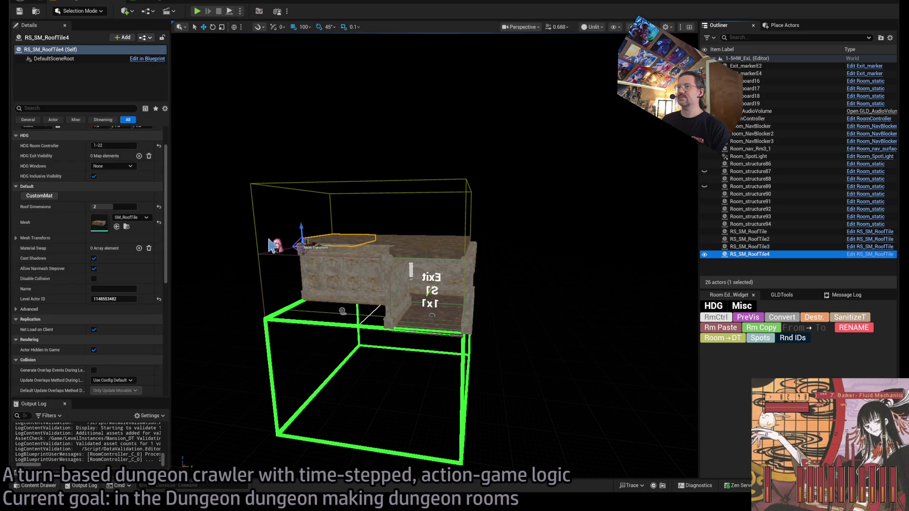
pyautogui.click(715, 318)
pyautogui.click(125, 297)
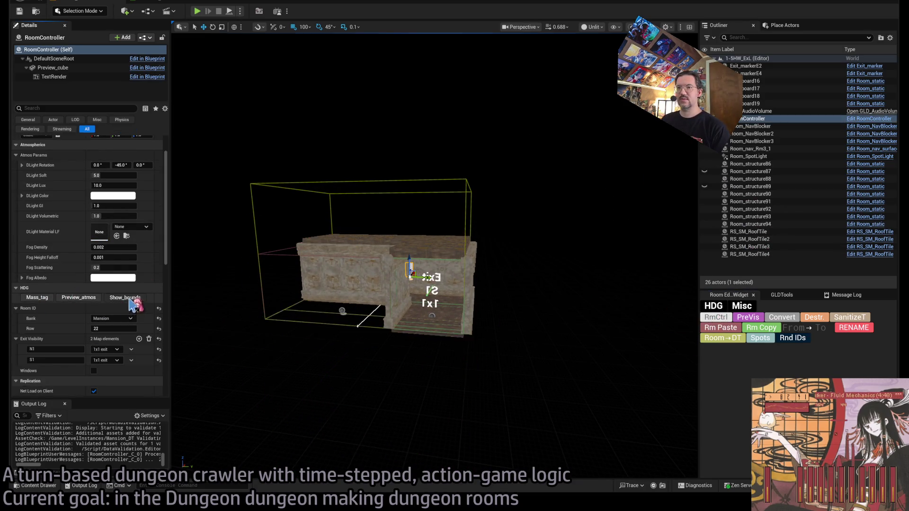
pyautogui.click(750, 254)
pyautogui.keyDown('shift'); pyautogui.click(747, 67); pyautogui.keyUp('shift')
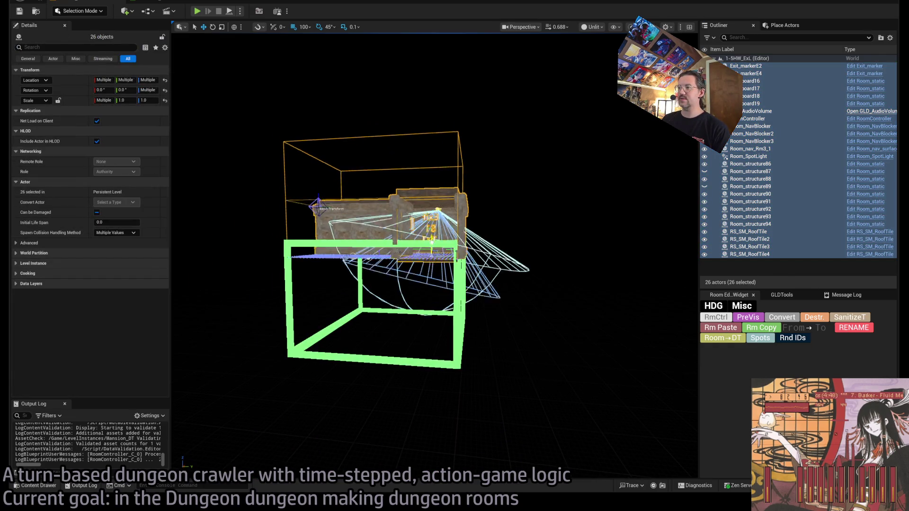
pyautogui.scroll(10, 379, 302)
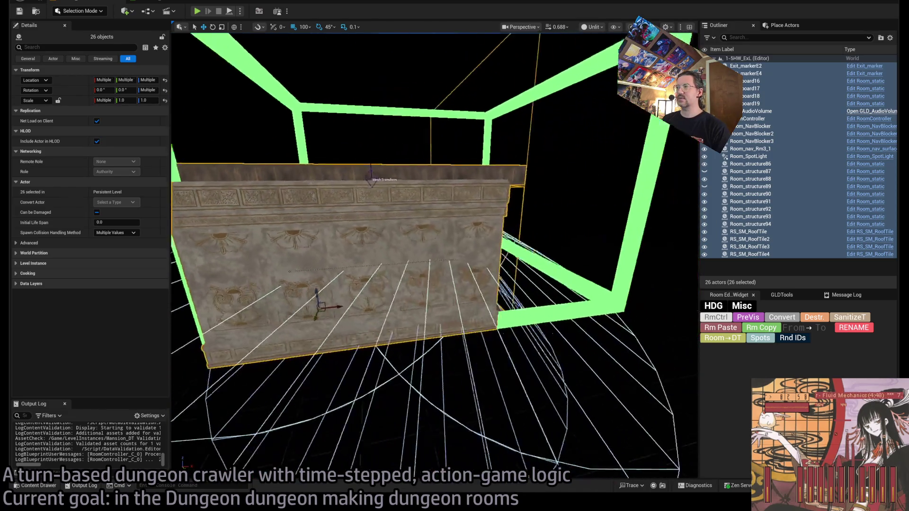
pyautogui.click(160, 4)
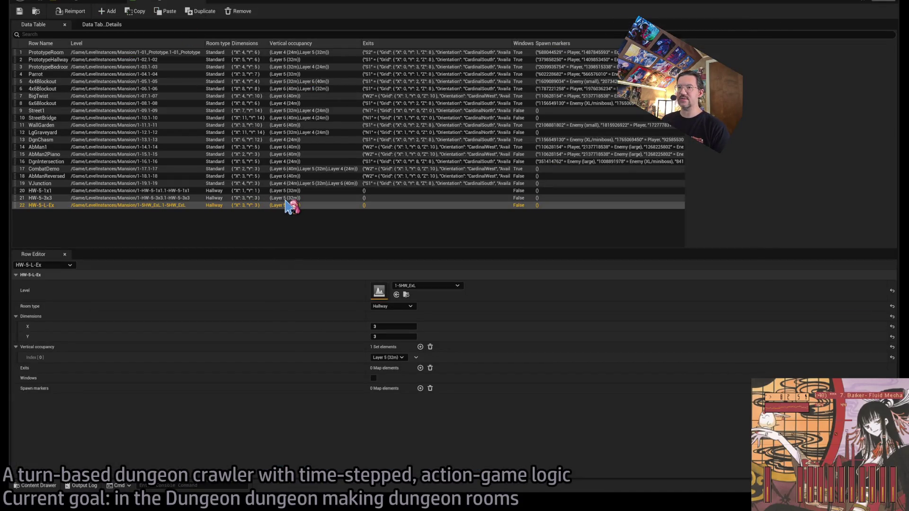
# Set row HW-5-L-Ex's dimensions to X 2, Y 3, previewing the room bounds after each change.
pyautogui.click(393, 336)
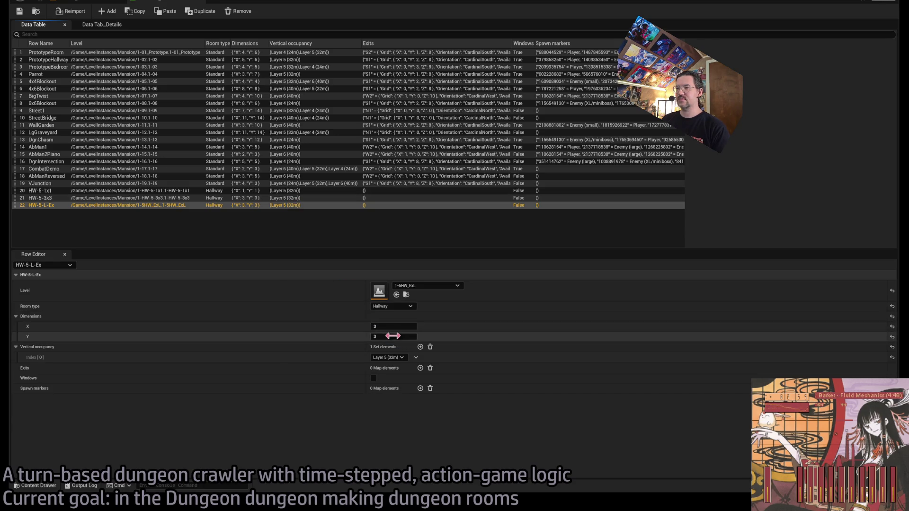
pyautogui.write('2')
pyautogui.click(90, 5)
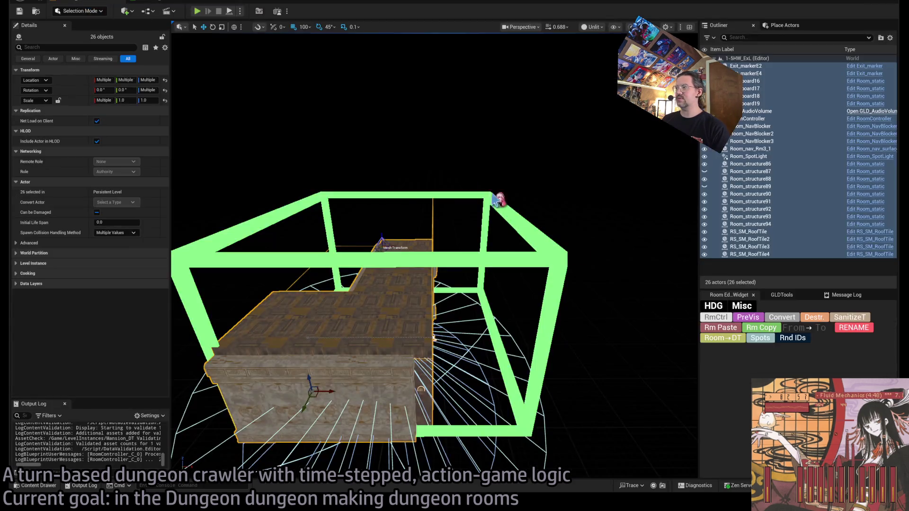
pyautogui.click(766, 328)
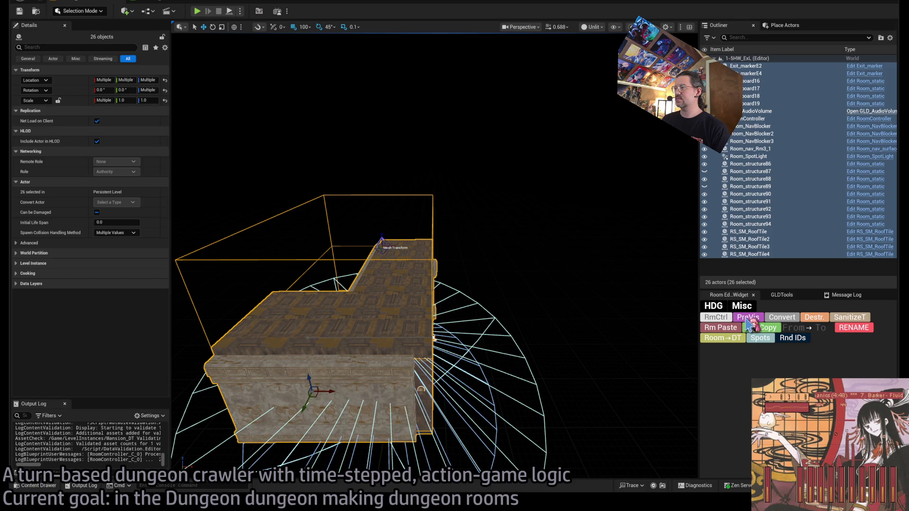
pyautogui.click(747, 320)
pyautogui.click(147, 2)
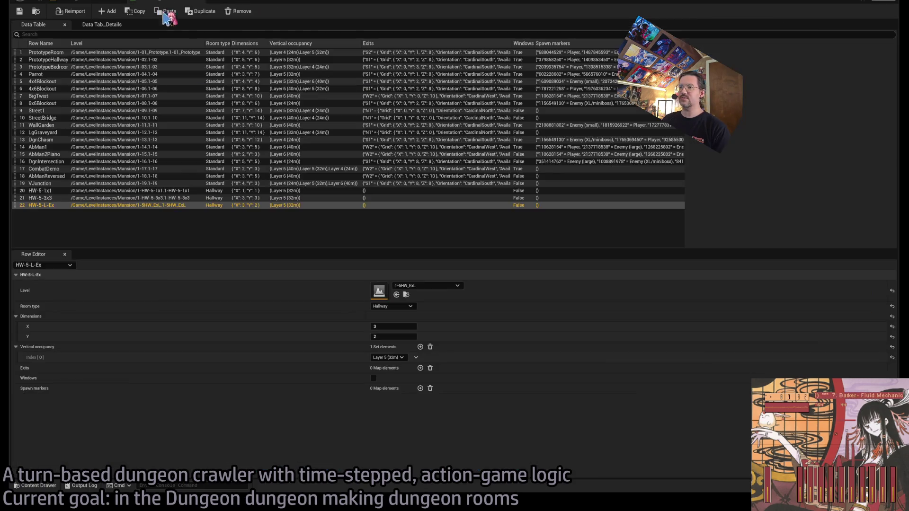
pyautogui.moveTo(387, 328); pyautogui.dragTo(381, 328)
pyautogui.click(399, 336)
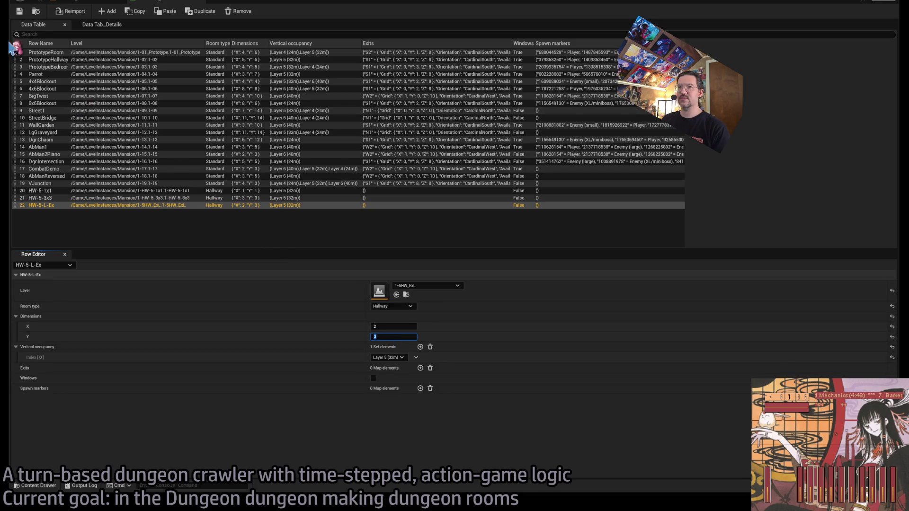
pyautogui.click(71, 3)
pyautogui.click(752, 322)
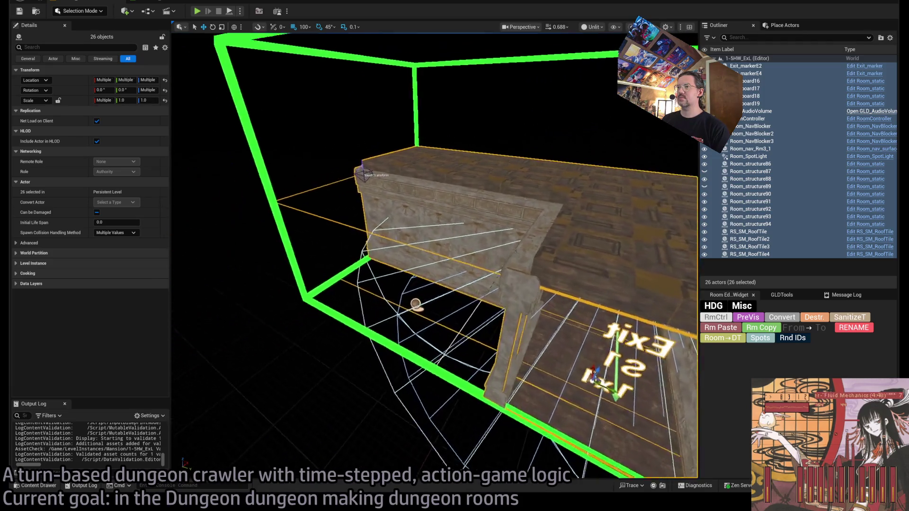
pyautogui.click(401, 218)
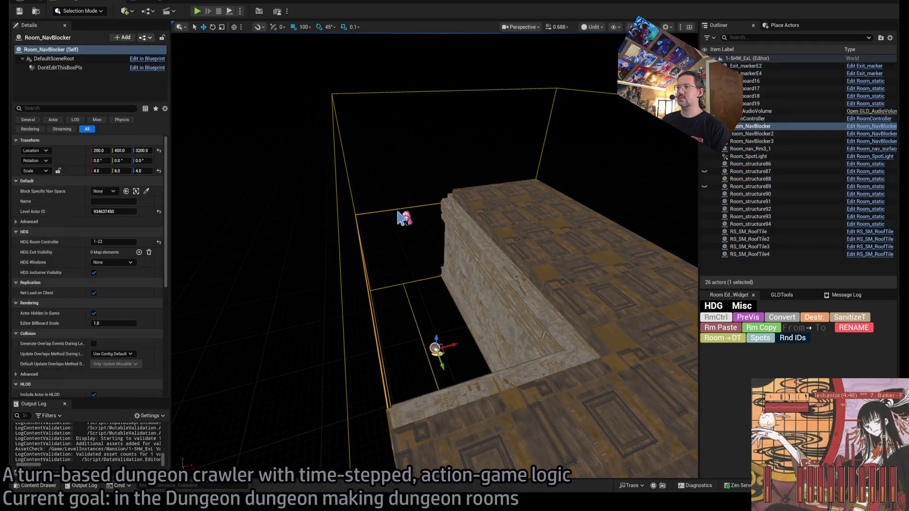
# Focus on Room_NavBlocker, orbit around the room, and re-preview bounds from the room controller.
pyautogui.press('f')
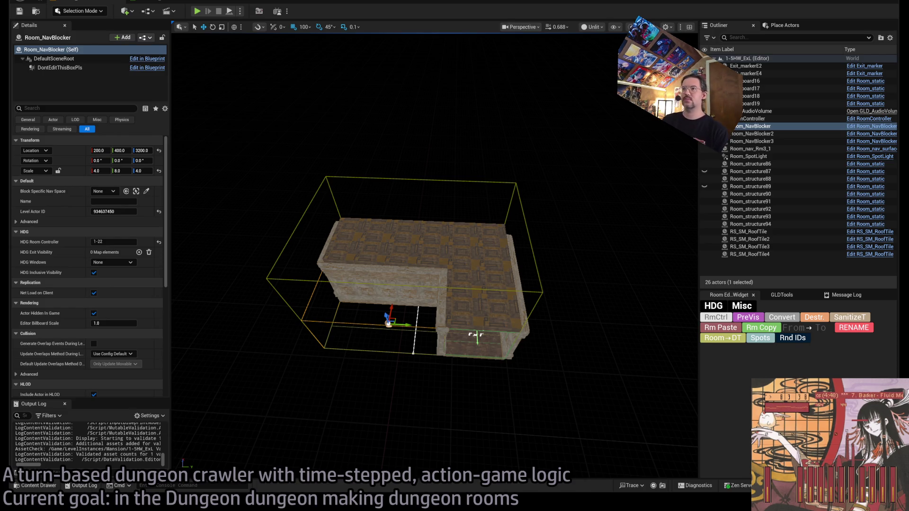
pyautogui.scroll(10, 478, 204)
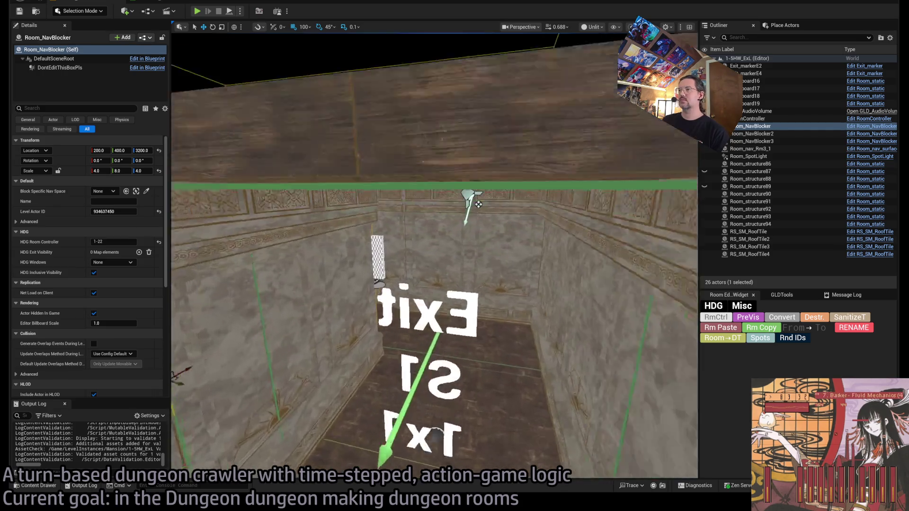
pyautogui.moveTo(478, 205); pyautogui.dragTo(478, 204)
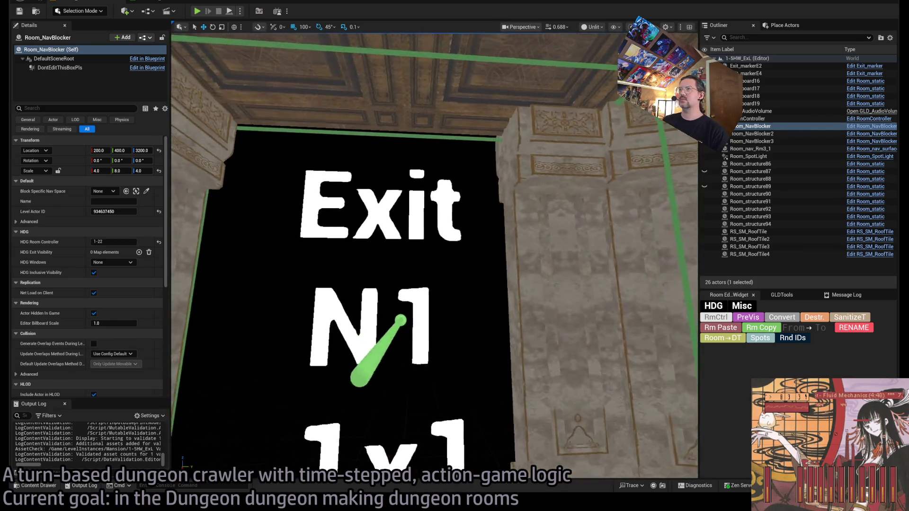
pyautogui.moveTo(435, 255); pyautogui.dragTo(434, 255)
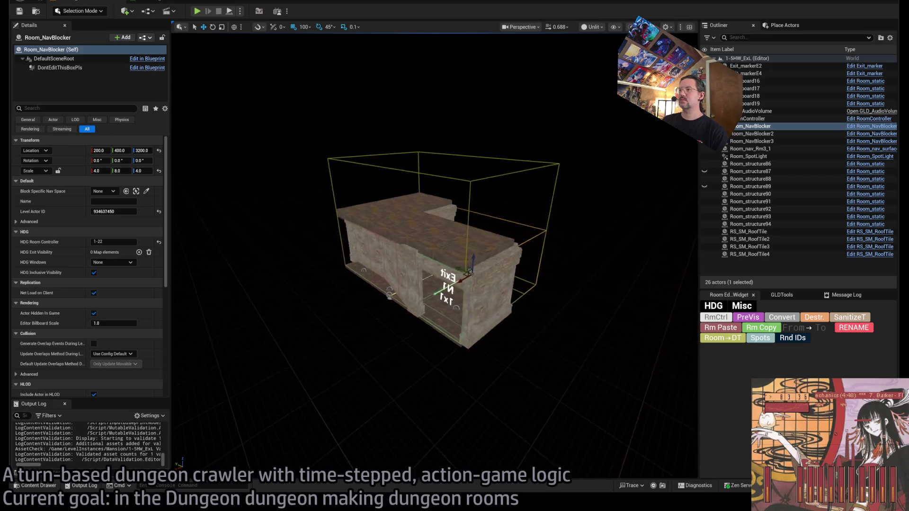
pyautogui.moveTo(525, 181); pyautogui.dragTo(524, 182)
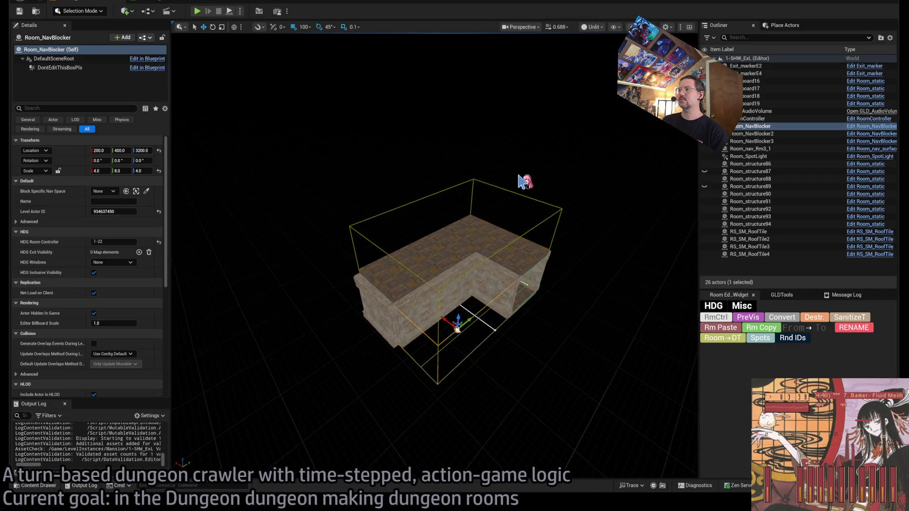
pyautogui.moveTo(438, 252); pyautogui.dragTo(433, 244)
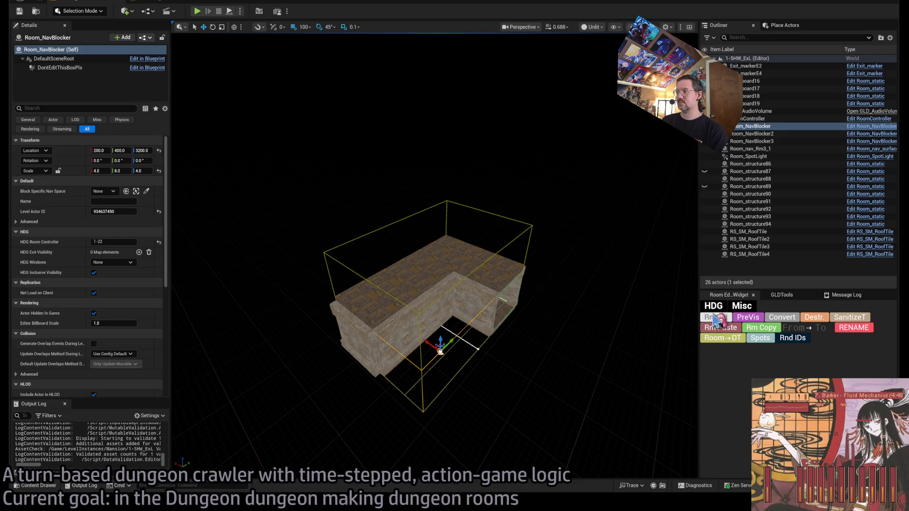
pyautogui.click(749, 318)
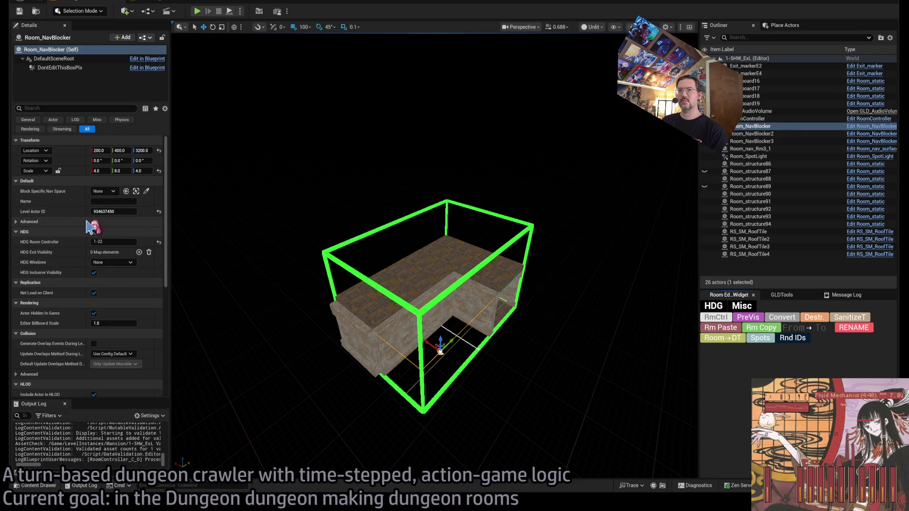
pyautogui.click(718, 324)
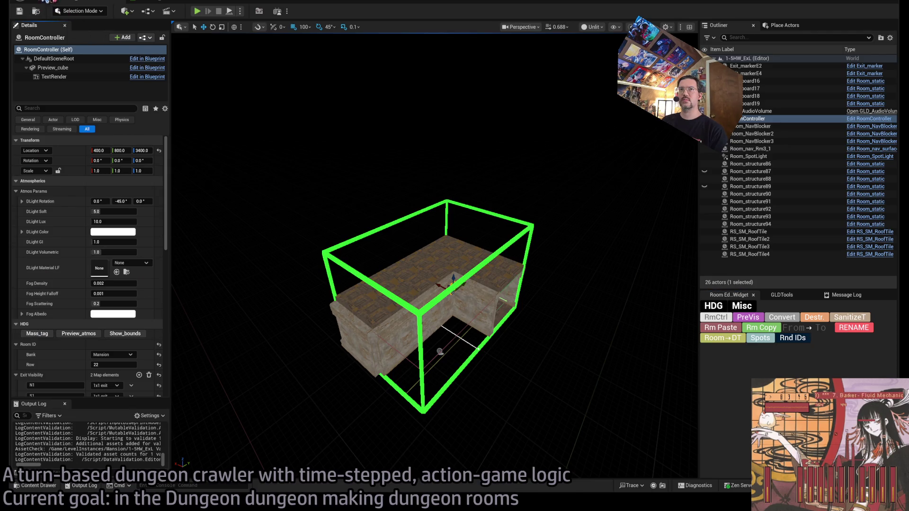
pyautogui.click(147, 3)
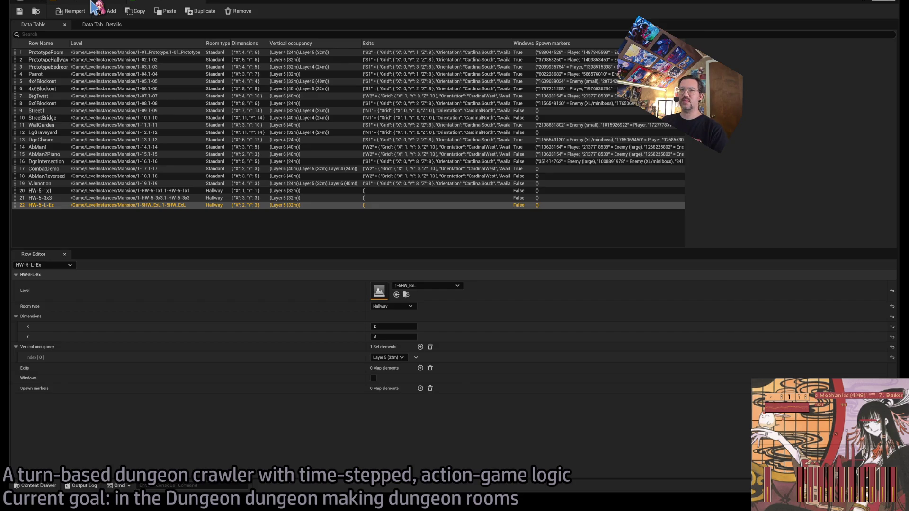
# Rename the 1-5HW_ExL level asset to 1-5HW-L-Ex.
pyautogui.click(38, 485)
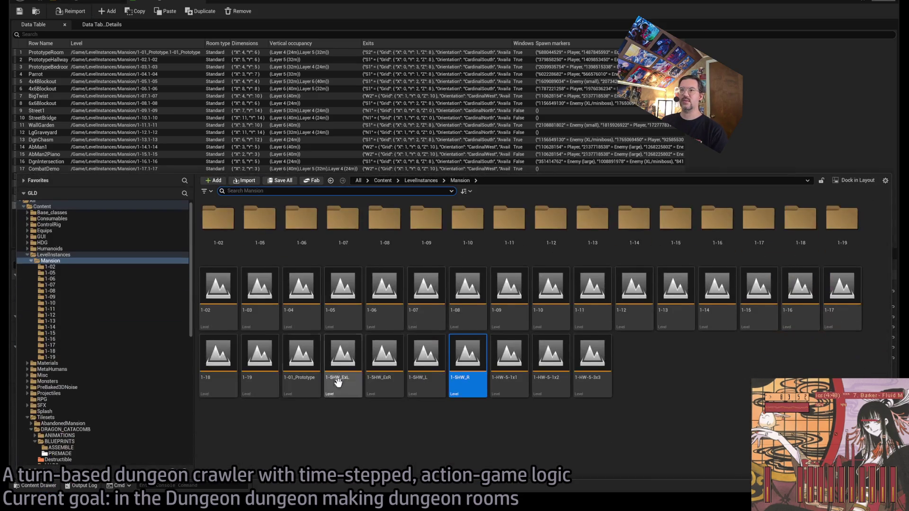
pyautogui.click(473, 362)
pyautogui.click(425, 436)
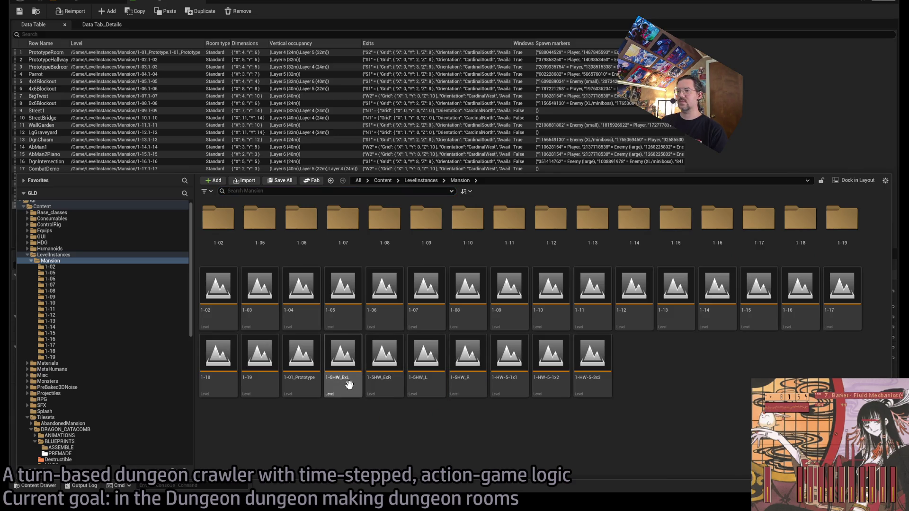
pyautogui.press('F2')
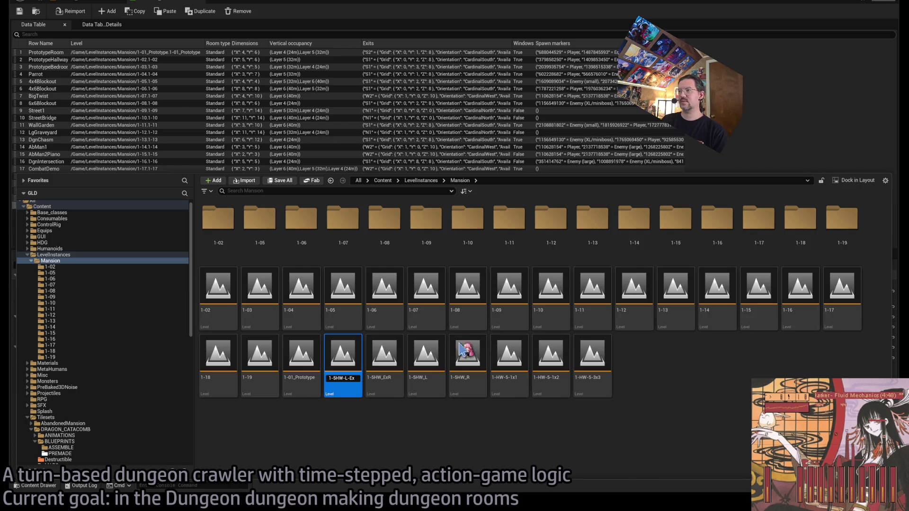
pyautogui.hotkey('ctrl', 'space')
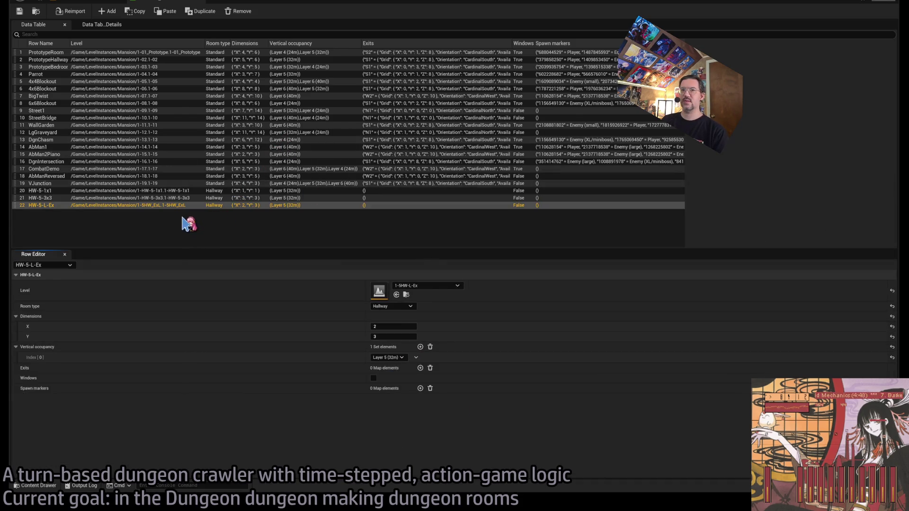
# Rename the 1-5HW_ExR level asset to 1-5HW-R-Ex.
pyautogui.click(36, 486)
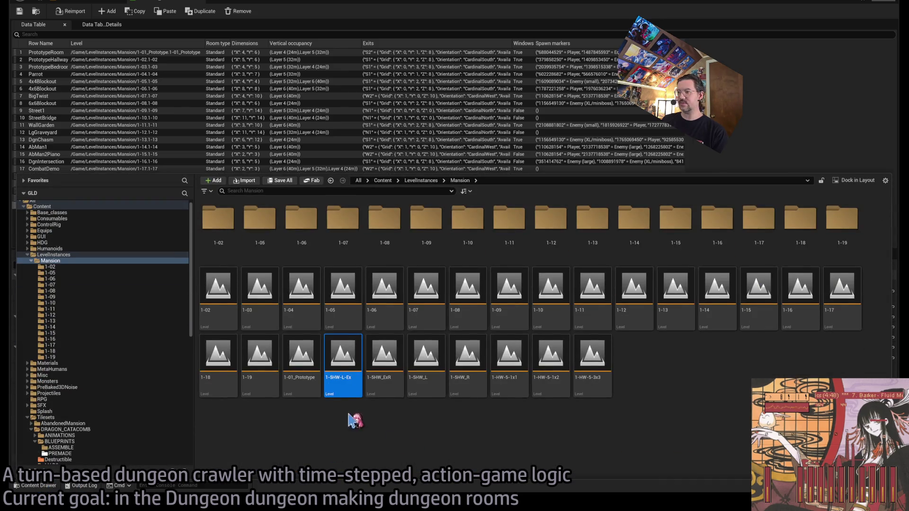
pyautogui.click(395, 378)
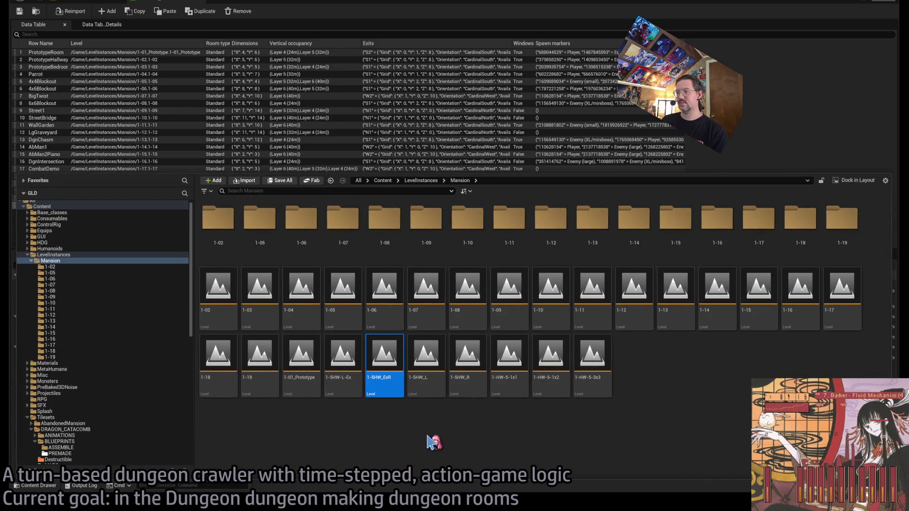
pyautogui.press('F2')
pyautogui.write('1-5HW-L-Ex')
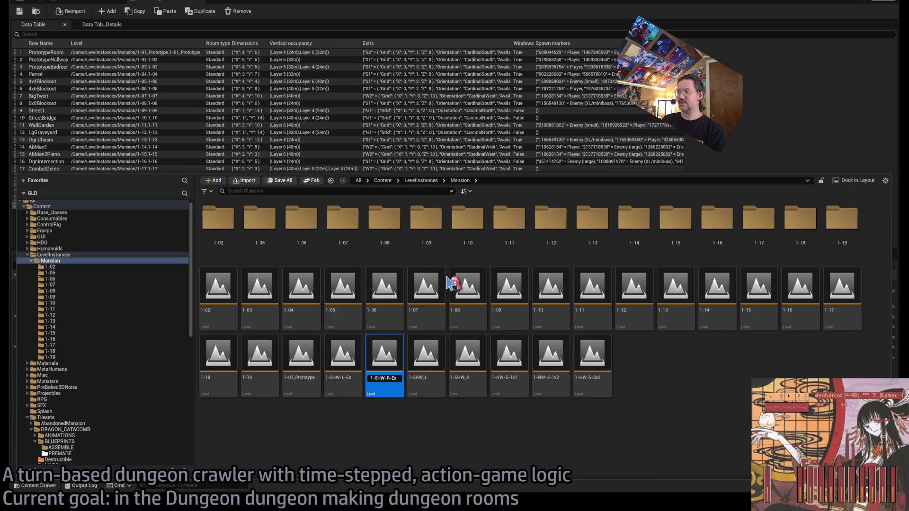
pyautogui.hotkey('ctrl', 'space')
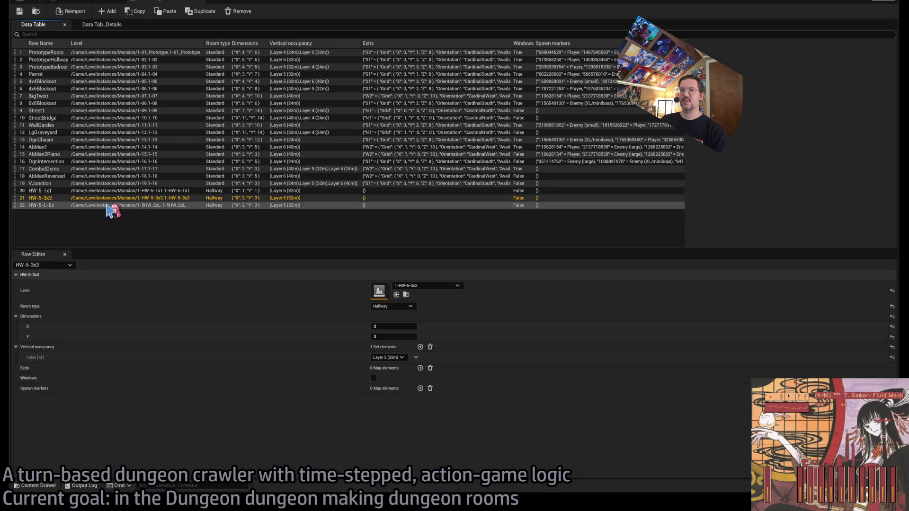
# Duplicate row HW-5-L-Ex as HW-5-L-Ex_0 and point it at the 1-5HW-R-Ex level.
pyautogui.hotkey('ctrl', 'd')
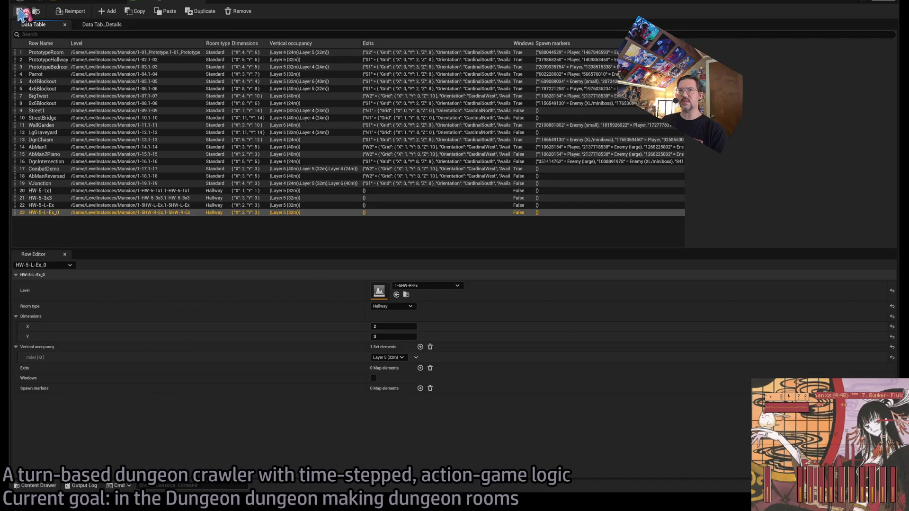
pyautogui.click(89, 2)
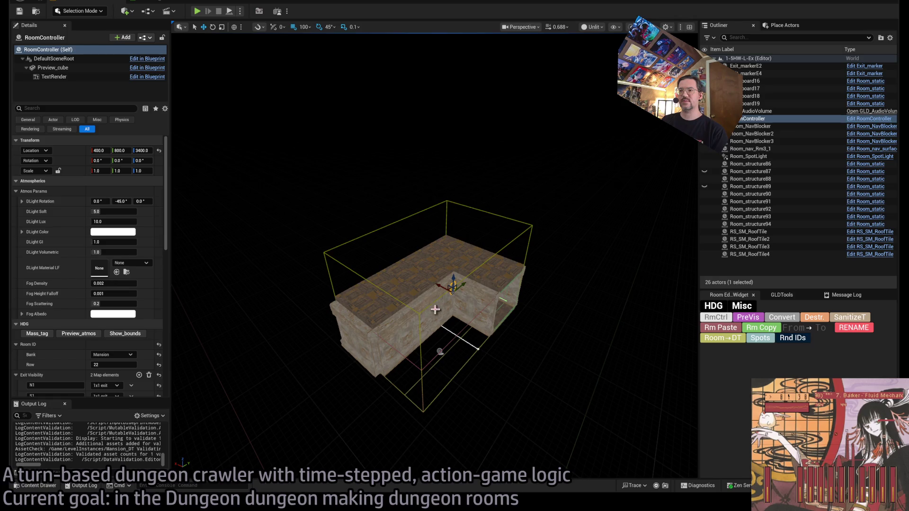
# Open the 1-5HW-R-Ex level and set its room controller's Room ID Row to 23.
pyautogui.click(35, 485)
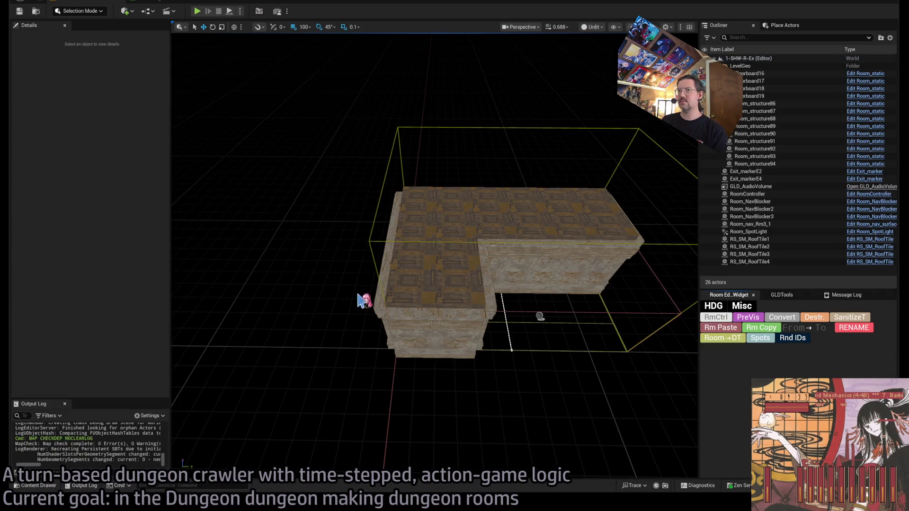
pyautogui.click(182, 6)
pyautogui.click(85, 6)
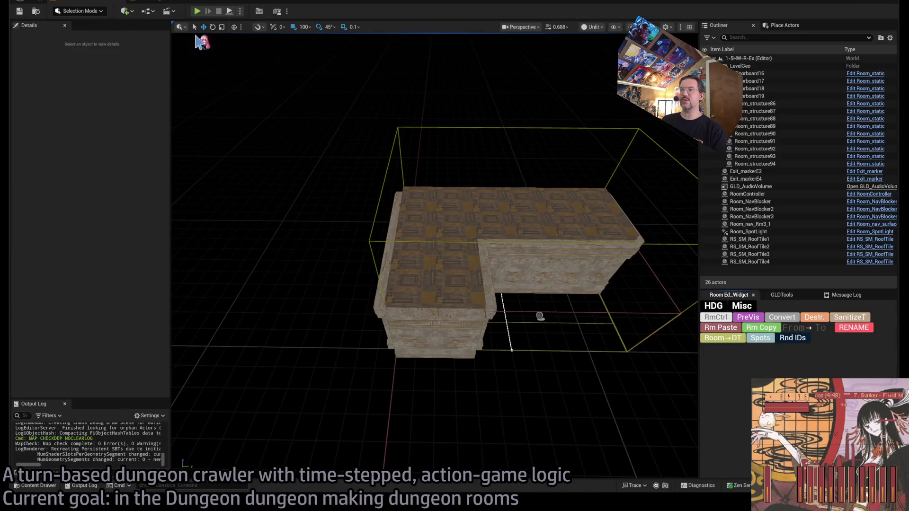
pyautogui.click(715, 317)
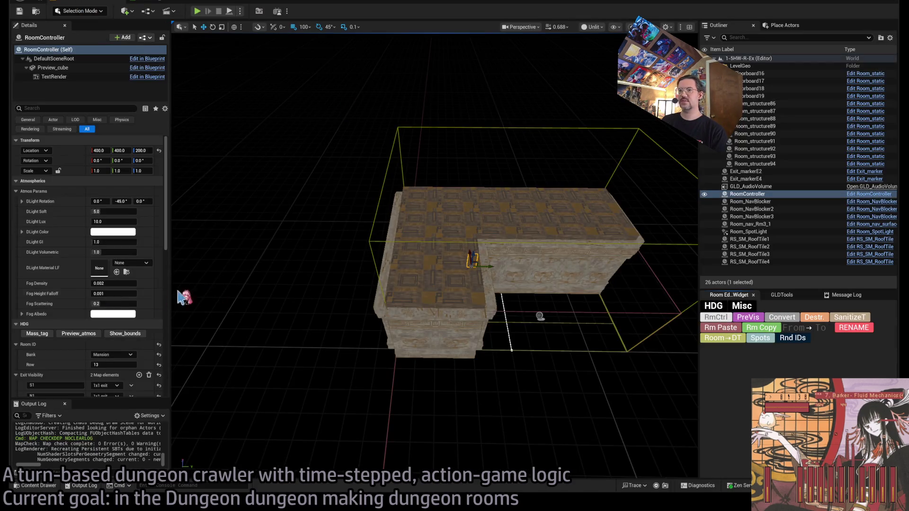
pyautogui.scroll(-2, 90, 331)
pyautogui.moveTo(95, 329); pyautogui.dragTo(173, 331)
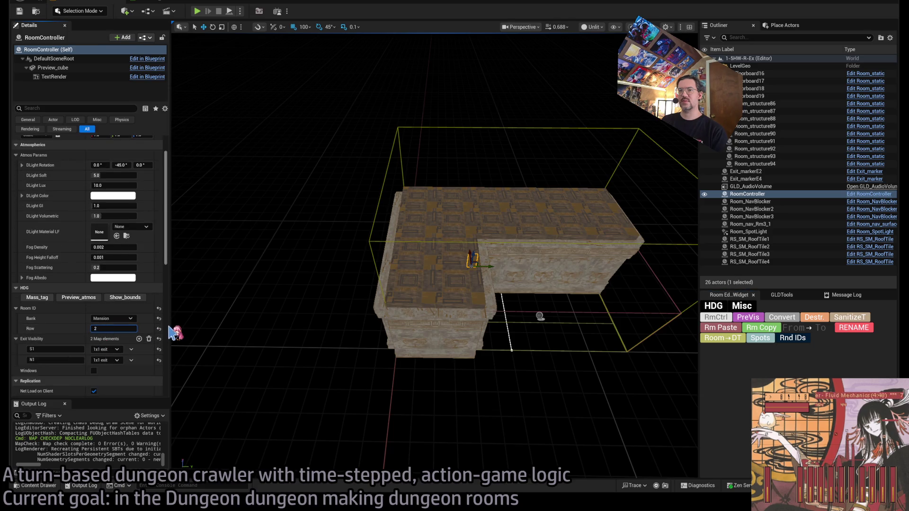
pyautogui.scroll(-2, 492, 303)
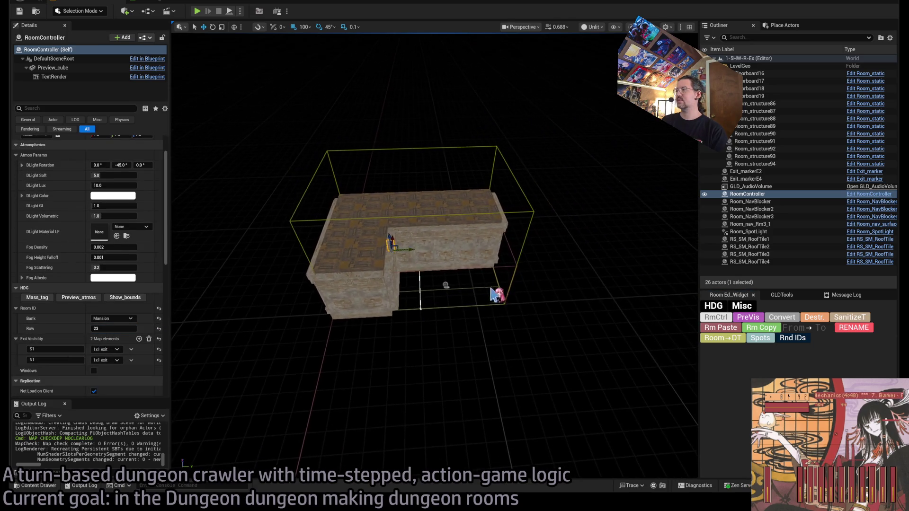
# Select all 26 actors of the room in the Outliner.
pyautogui.click(769, 262)
pyautogui.click(719, 317)
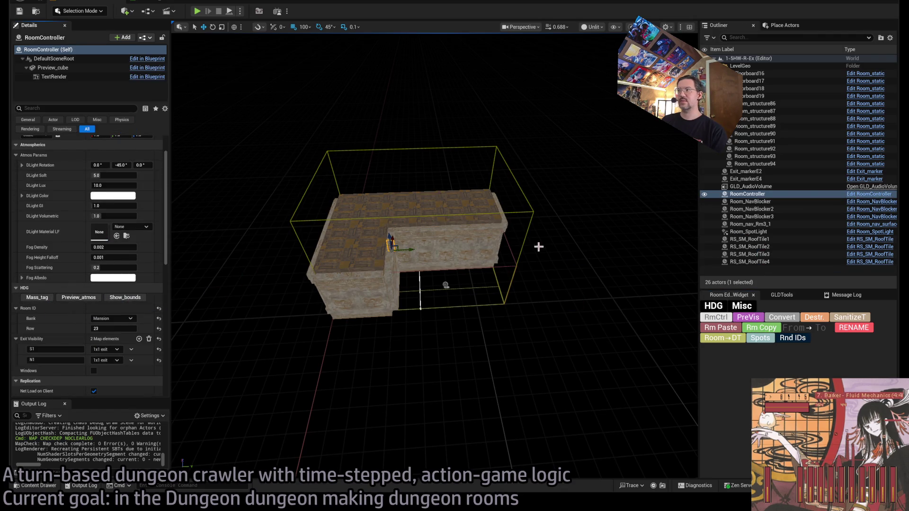
pyautogui.click(757, 262)
pyautogui.keyDown('shift'); pyautogui.click(753, 73); pyautogui.keyUp('shift')
pyautogui.scroll(-5, 449, 299)
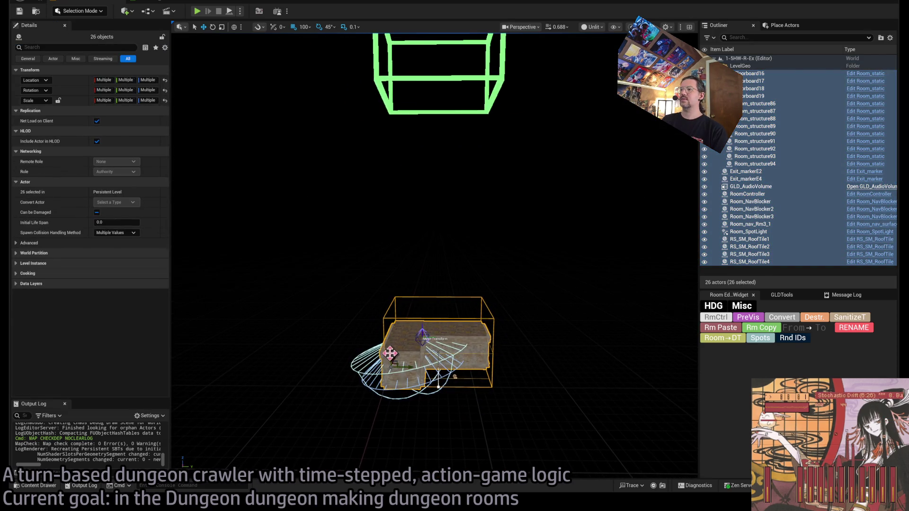
# Raise the whole room into the green bounds box and run Mass_tag from its room controller.
pyautogui.moveTo(447, 300); pyautogui.dragTo(448, 52)
pyautogui.press('f')
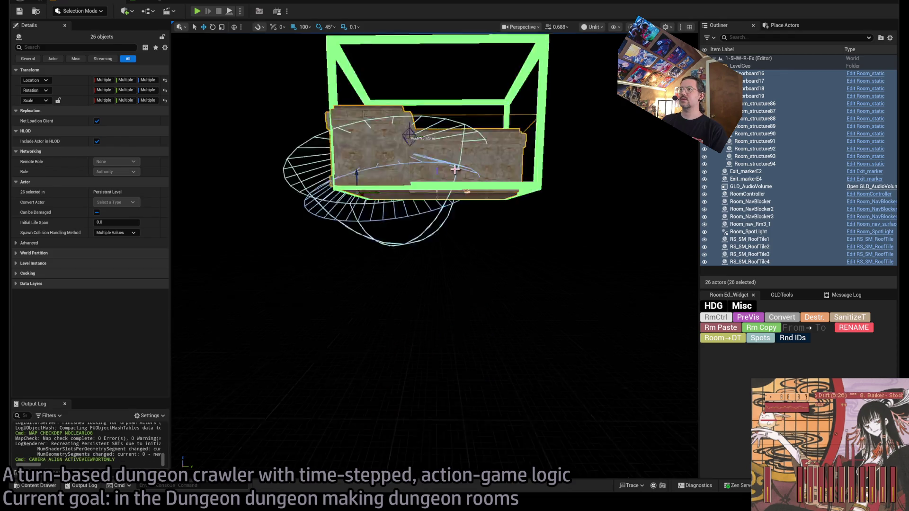
pyautogui.moveTo(498, 207)
pyautogui.mouseDown()
pyautogui.moveTo(498, 246)
pyautogui.moveTo(498, 207)
pyautogui.mouseUp()
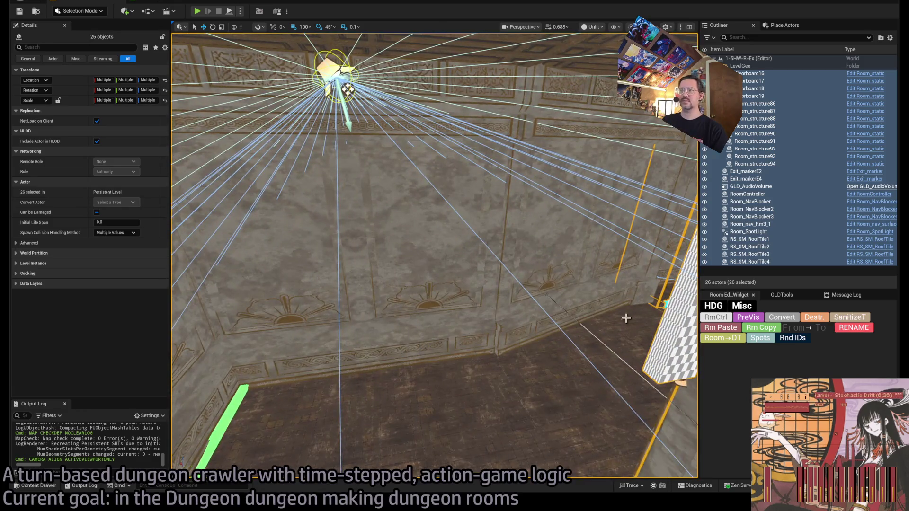
pyautogui.click(342, 81)
pyautogui.click(54, 336)
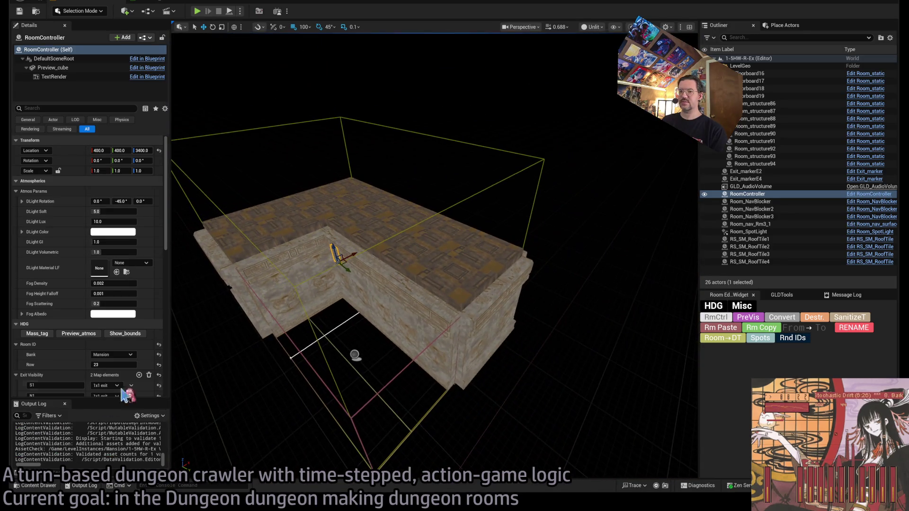
pyautogui.click(37, 485)
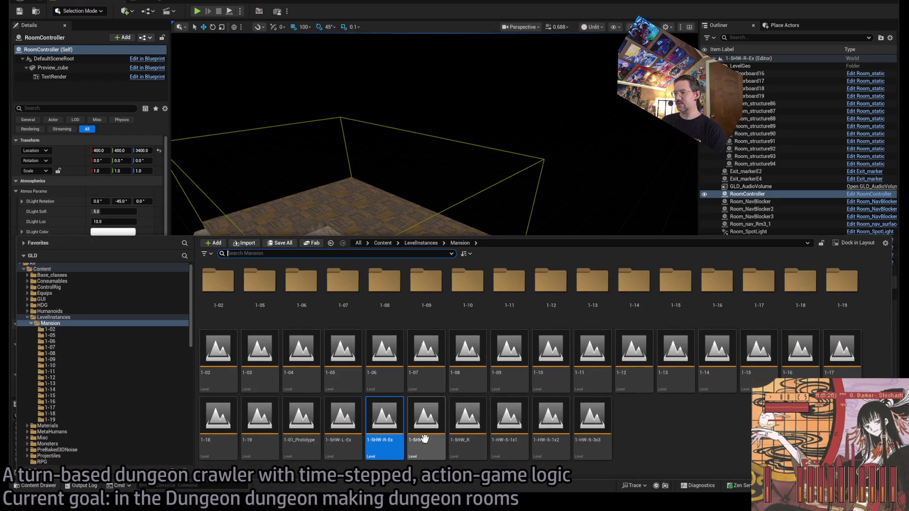
# Rename 1-5HW_L and 1-5HW_R to 1-5HW-L and 1-5HW-R, then open the 1-5HW-L level.
pyautogui.press('Left')
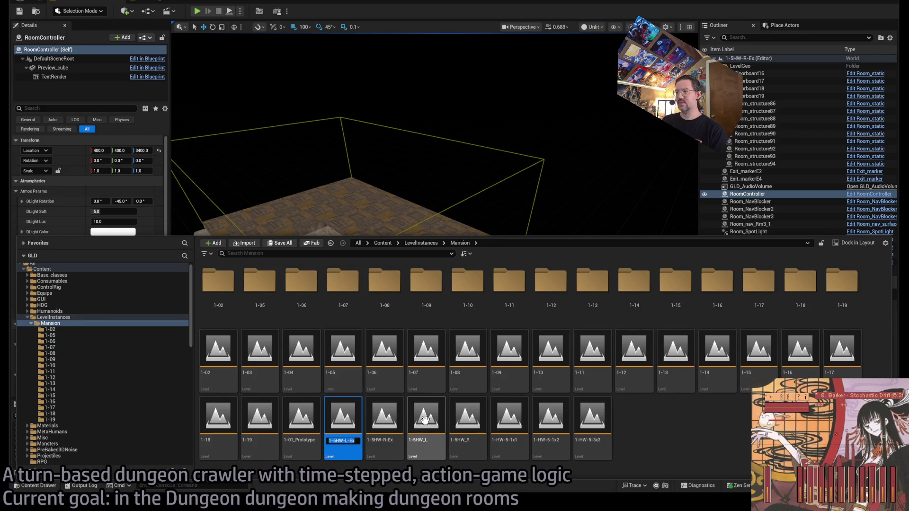
pyautogui.click(424, 420)
pyautogui.write('-')
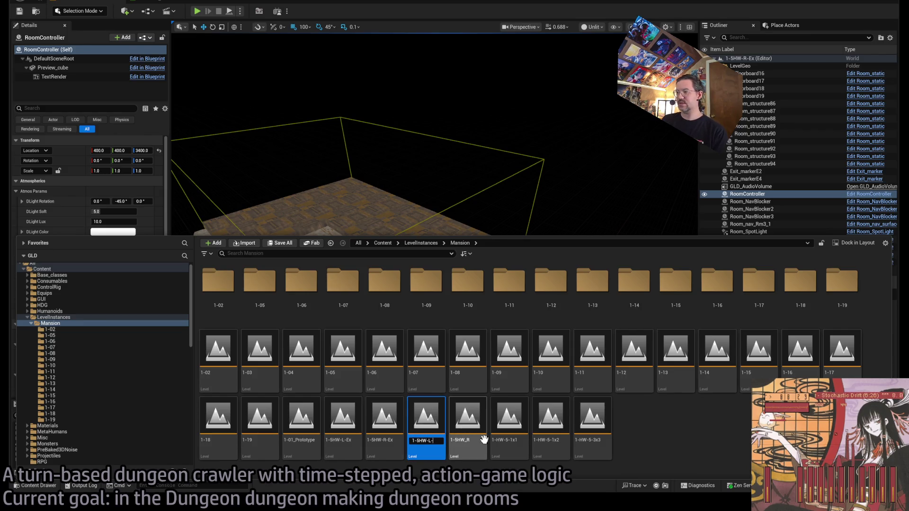
pyautogui.press('Return')
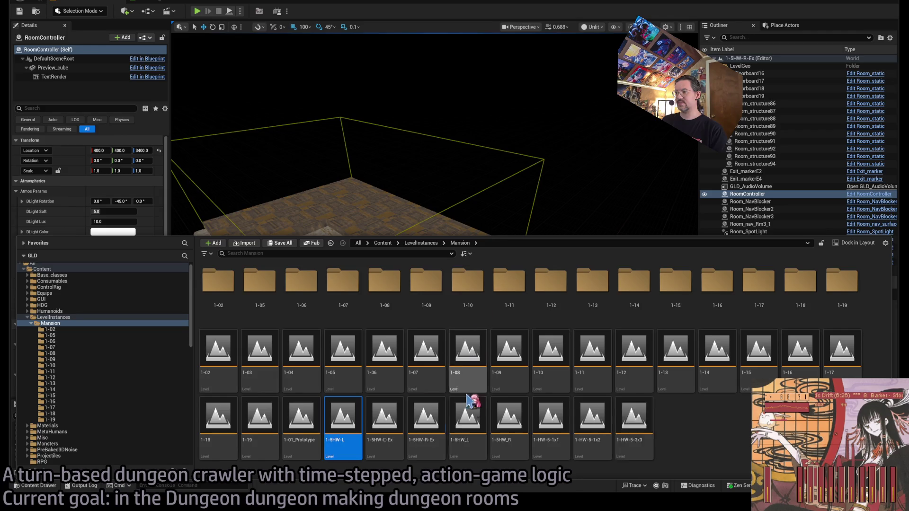
pyautogui.click(468, 424)
pyautogui.press('F2')
pyautogui.write('1-5HW-R')
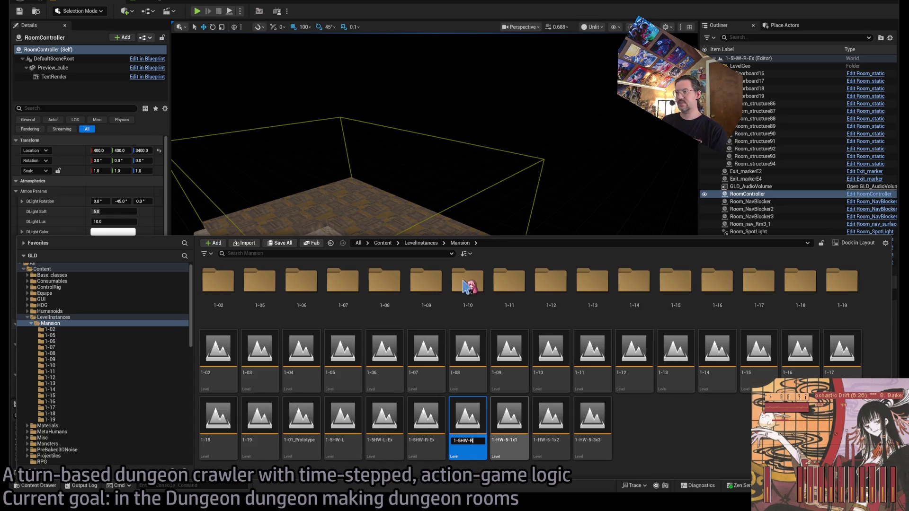
pyautogui.press('Return')
pyautogui.doubleClick(333, 400)
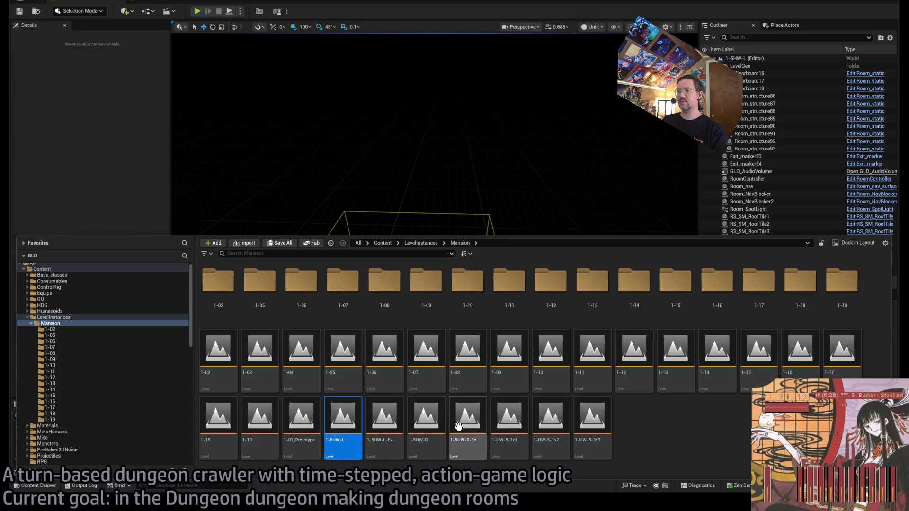
pyautogui.click(142, 5)
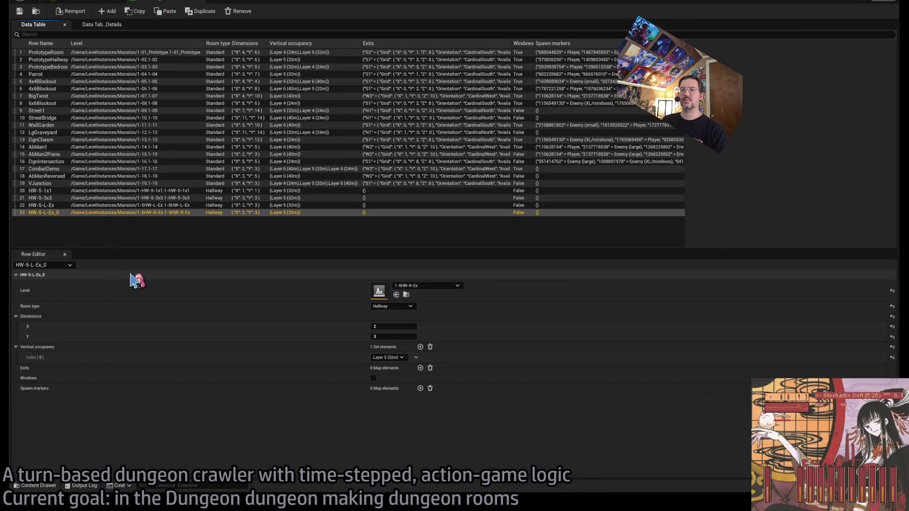
# Duplicate the HW-5-L-Ex row and name the new row HW-5-L.
pyautogui.hotkey('ctrl', 'd')
pyautogui.doubleClick(42, 219)
pyautogui.write('1-5HW-L')
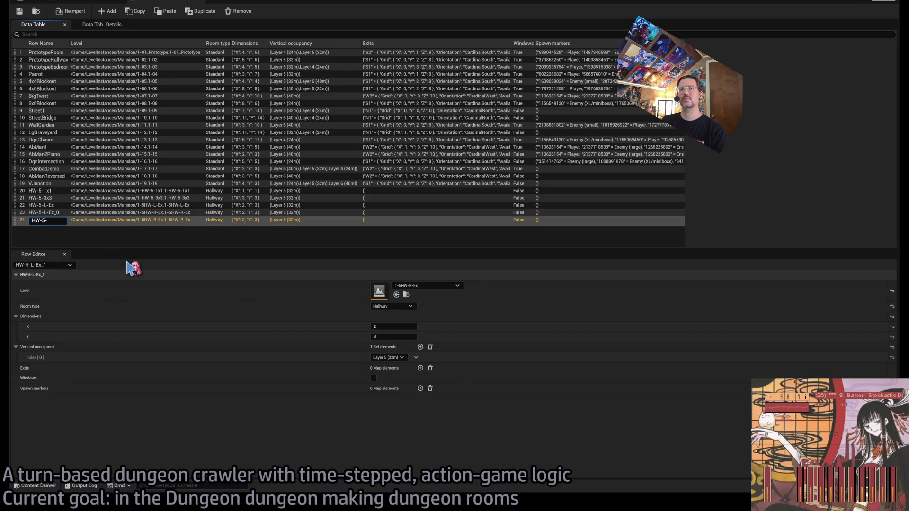
pyautogui.press('Return')
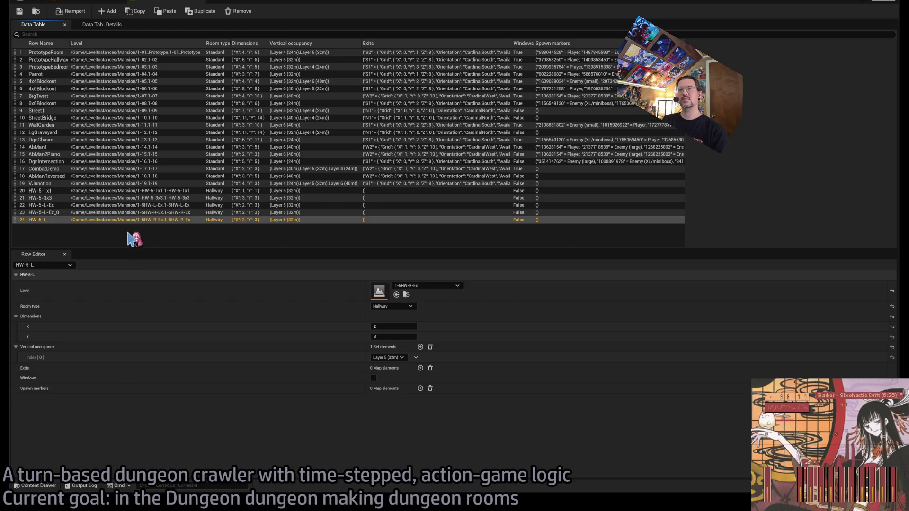
# Rename row 23 to HW-5-R-Ex.
pyautogui.doubleClick(45, 213)
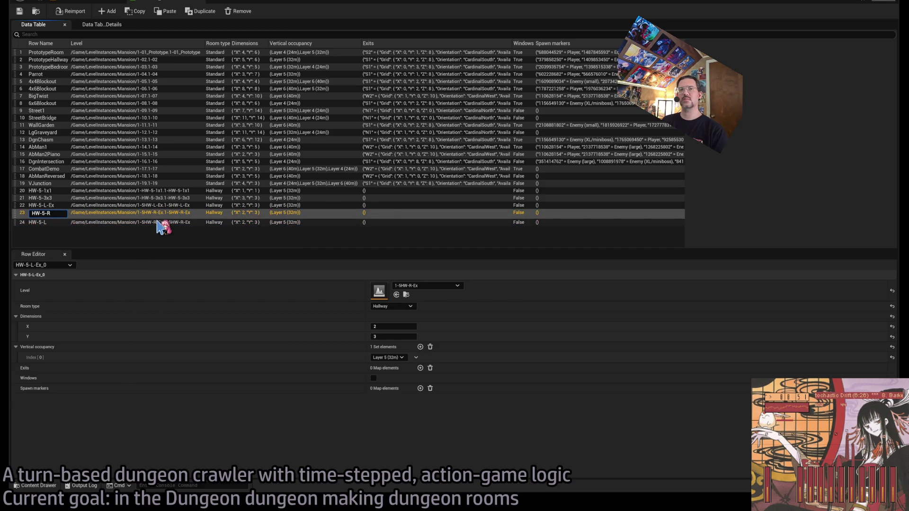
pyautogui.write('x')
pyautogui.press('Return')
# Set the HW-5-L row's Dimensions Y to 2 and return to the 1-5HW-L viewport.
pyautogui.click(151, 221)
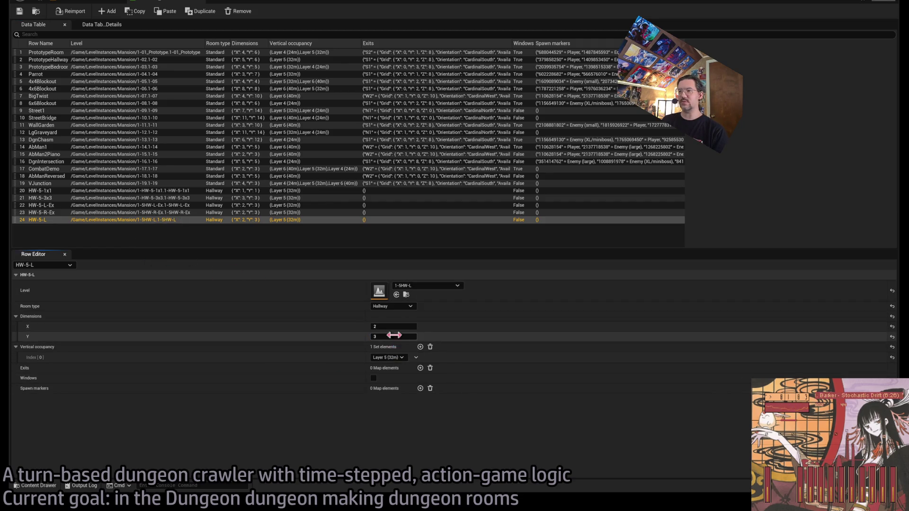
pyautogui.write('2')
pyautogui.press('Return')
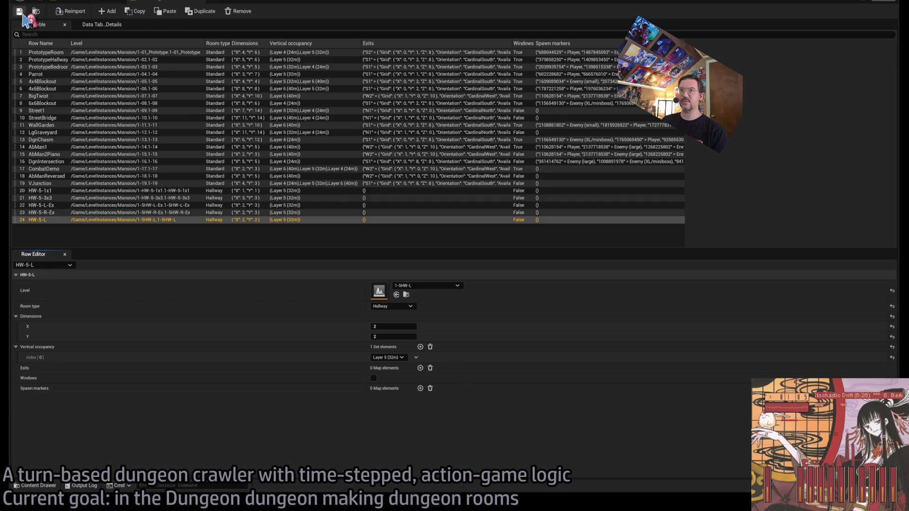
pyautogui.click(94, 3)
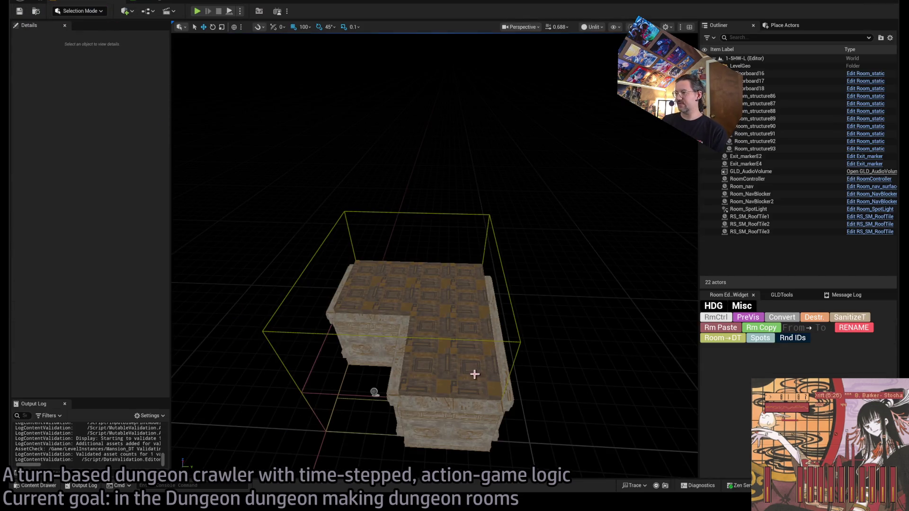
# Set the 1-5HW-L RoomController's Room ID row to 24 and apply it.
pyautogui.click(730, 318)
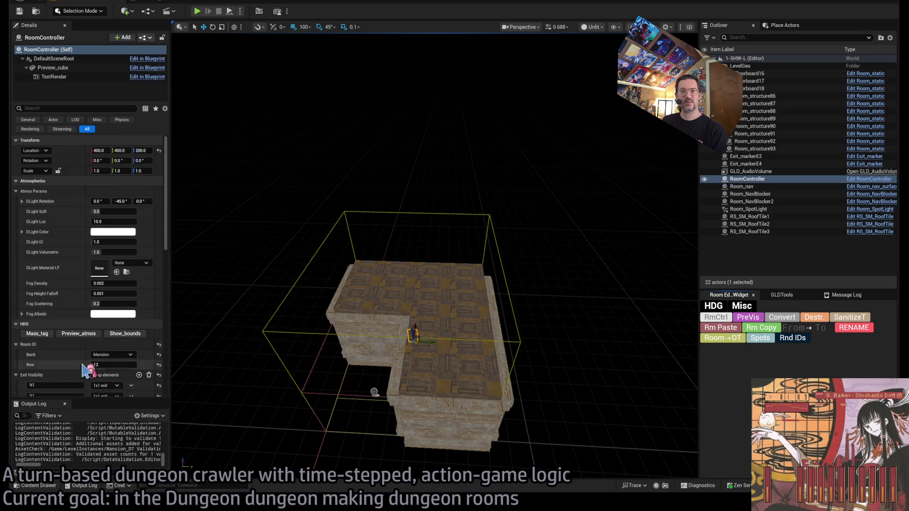
pyautogui.scroll(-2, 113, 377)
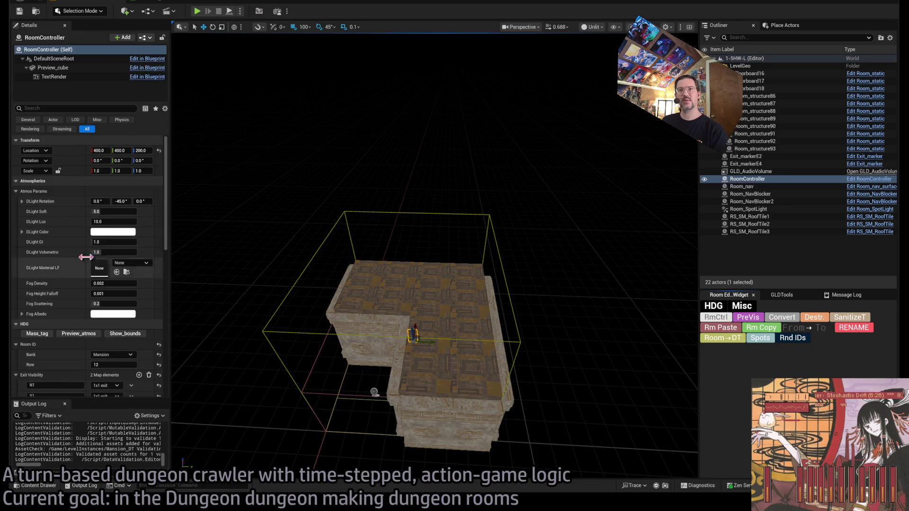
pyautogui.scroll(-2, 108, 348)
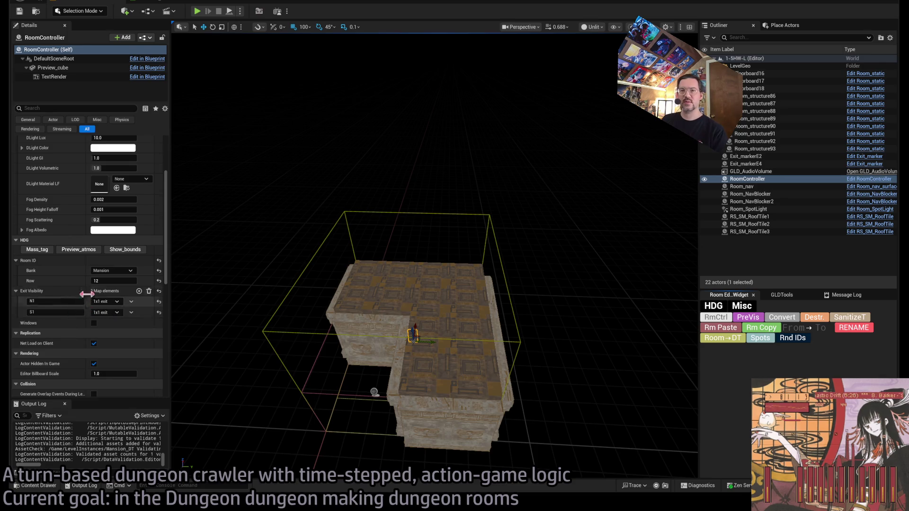
pyautogui.click(113, 280)
pyautogui.write('24')
pyautogui.press('Return')
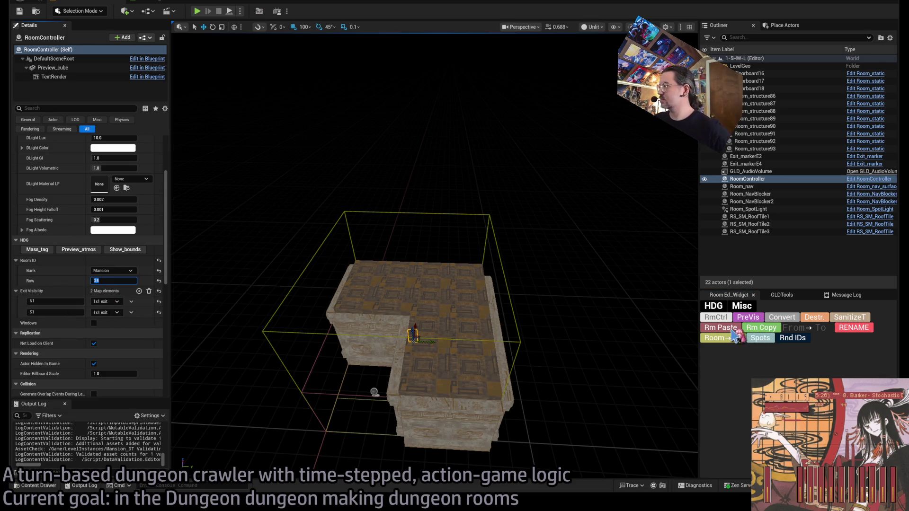
pyautogui.click(733, 336)
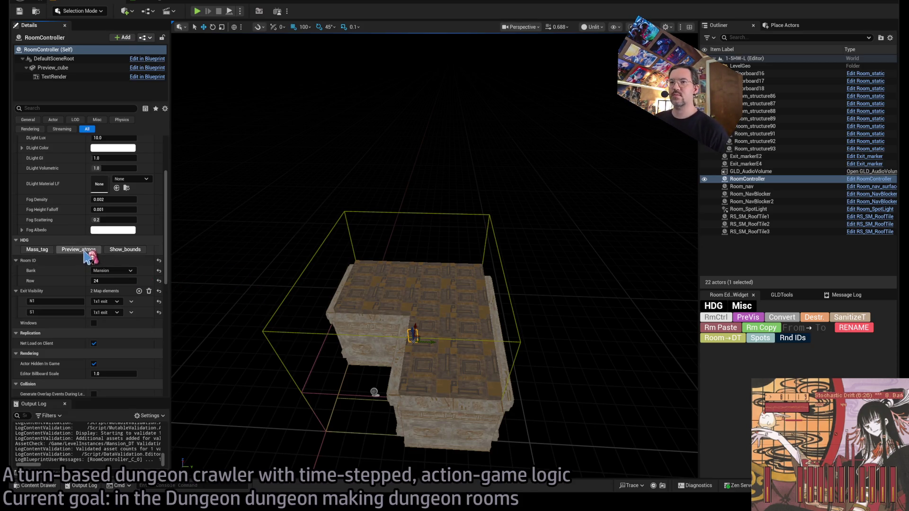
pyautogui.moveTo(294, 304)
pyautogui.mouseDown()
pyautogui.moveTo(294, 369)
pyautogui.moveTo(294, 359)
pyautogui.mouseUp()
# Select all 22 room actors, lift them into the green box, and frame them.
pyautogui.click(748, 231)
pyautogui.hotkey('ctrl', 'a')
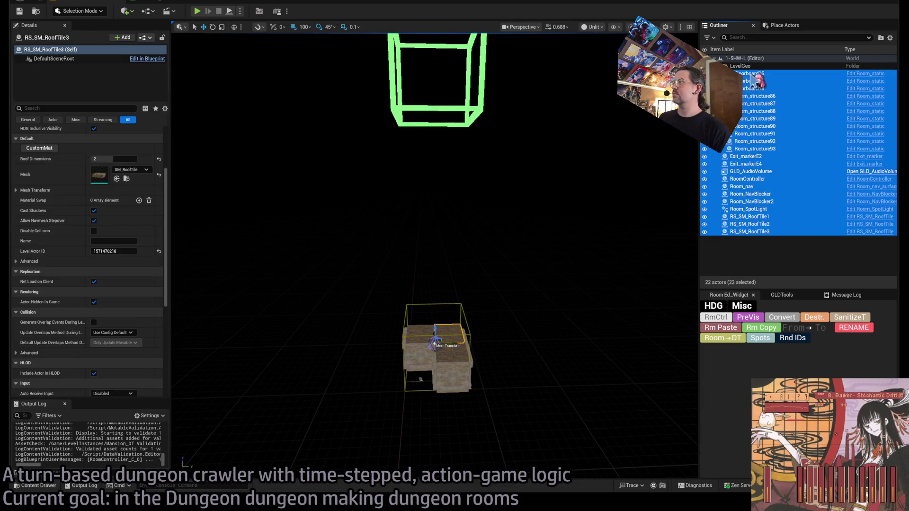
pyautogui.moveTo(436, 354)
pyautogui.mouseDown()
pyautogui.moveTo(440, 83)
pyautogui.moveTo(445, 90)
pyautogui.mouseUp()
pyautogui.press('f')
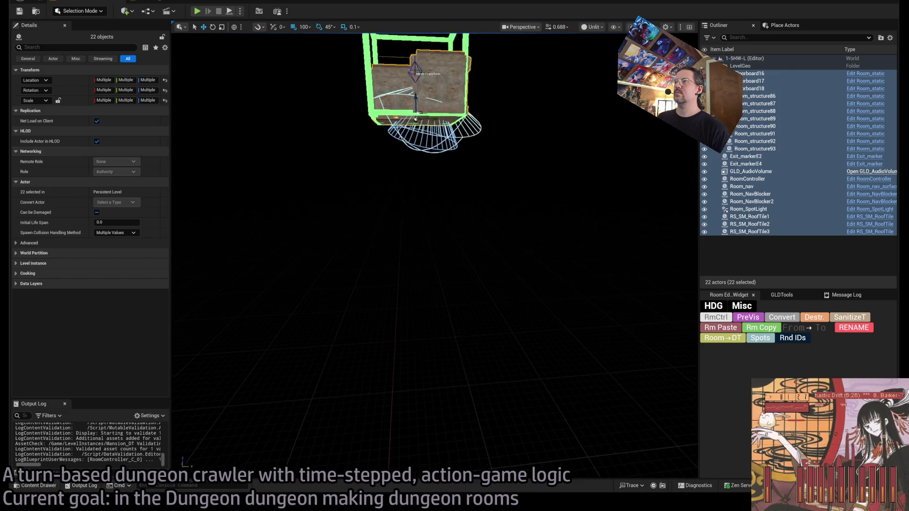
# Previsualize the room's exit labels, compare lit and unlit shading, then browse the Mansion folder.
pyautogui.click(753, 322)
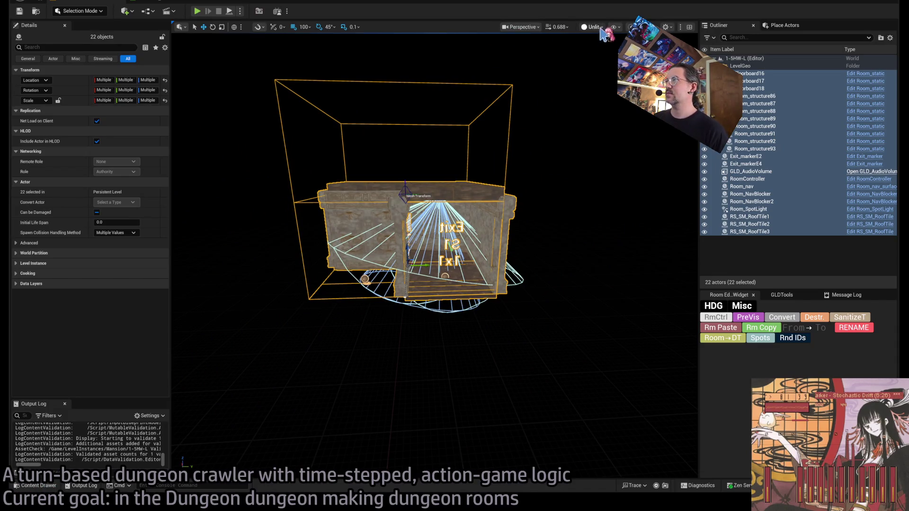
pyautogui.hotkey('alt', '4')
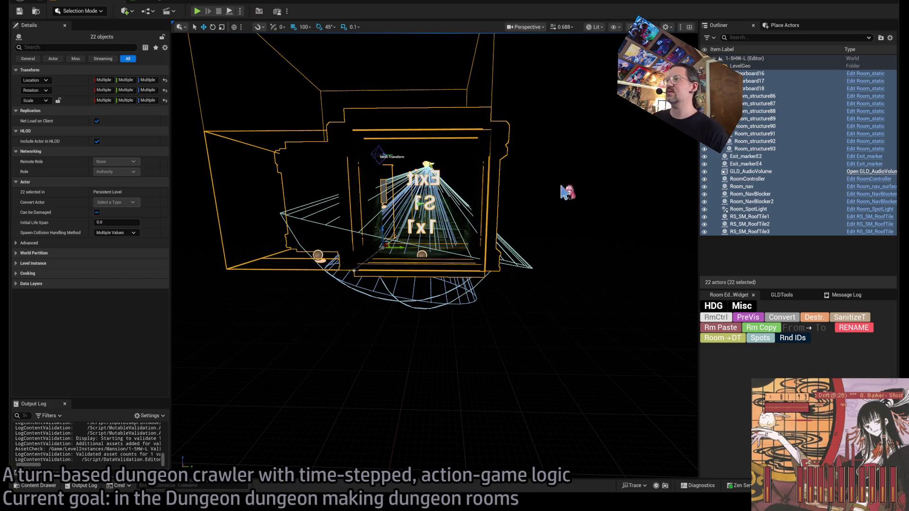
pyautogui.hotkey('alt', '3')
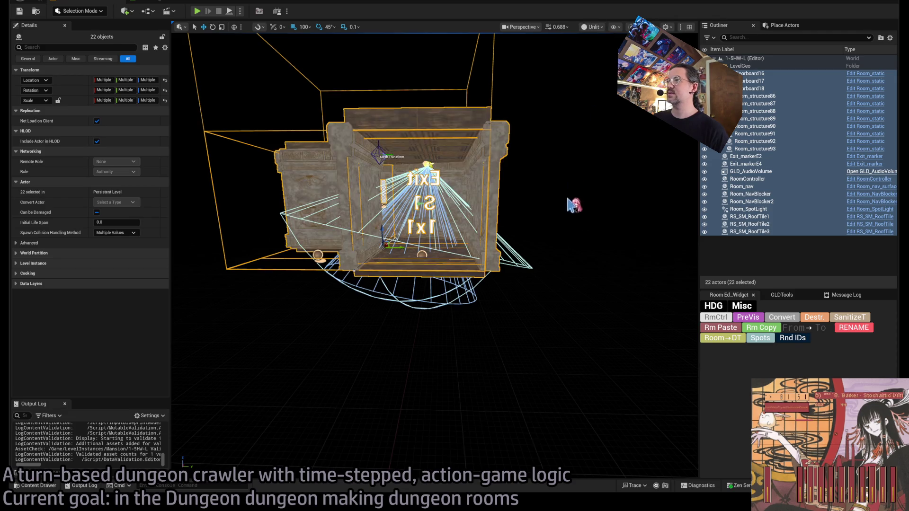
pyautogui.click(232, 387)
pyautogui.click(54, 485)
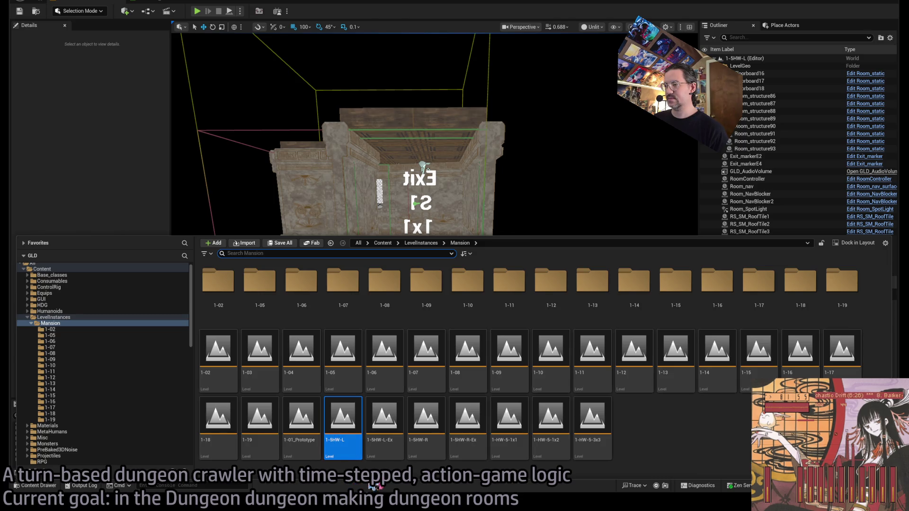
# Open level 1-5HW-R and duplicate the HW-5-L data table row as HW-5-R.
pyautogui.click(435, 421)
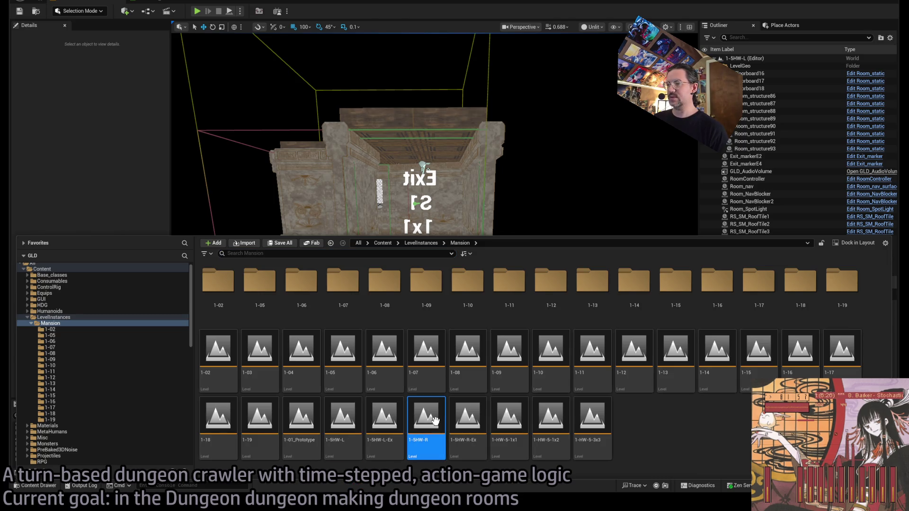
pyautogui.doubleClick(434, 420)
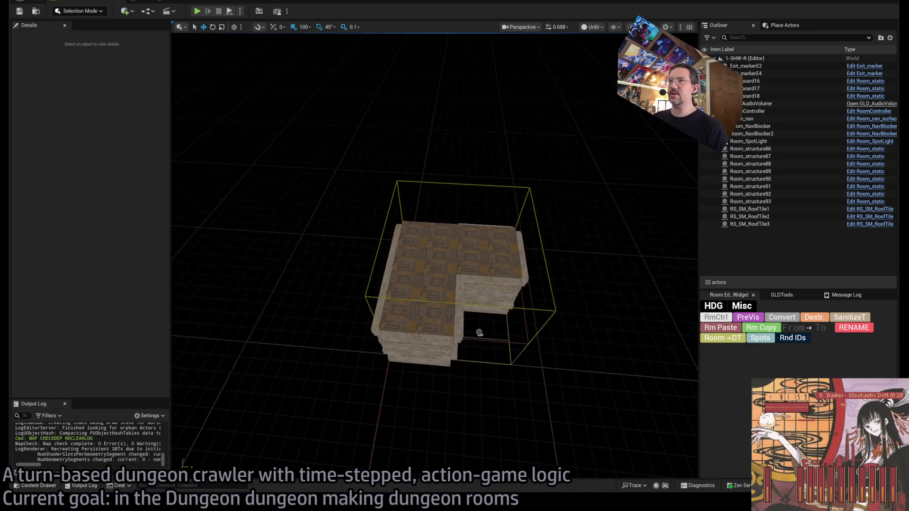
pyautogui.click(154, 4)
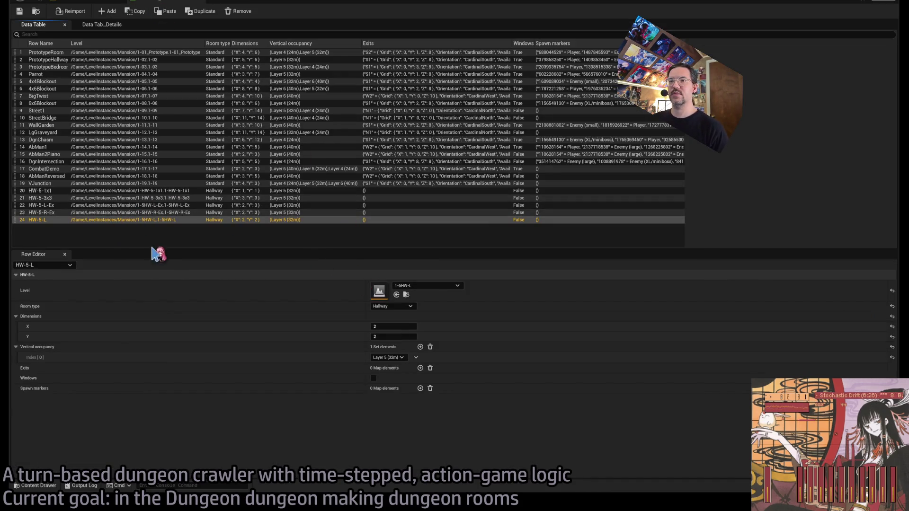
pyautogui.hotkey('ctrl', 'd')
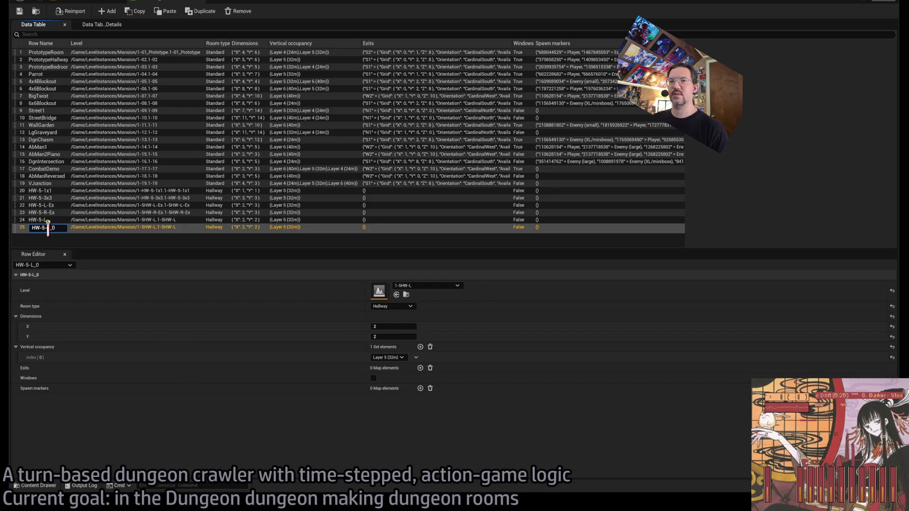
pyautogui.write('R')
pyautogui.press('Return')
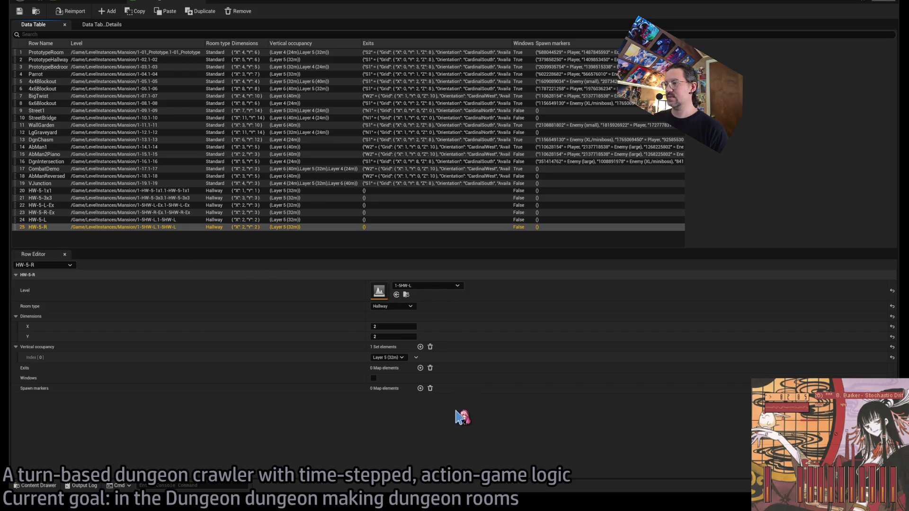
# Set the 1-5HW-R RoomController's Room ID row to 25.
pyautogui.click(73, 3)
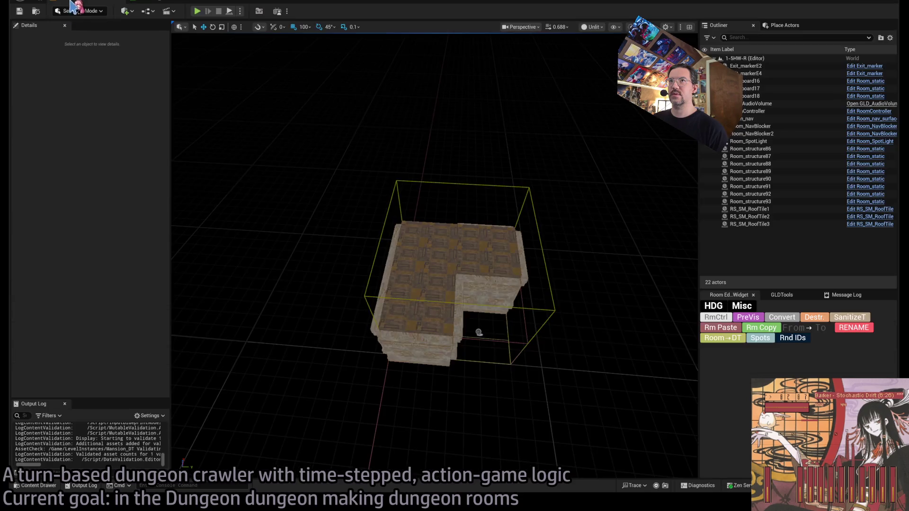
pyautogui.click(137, 2)
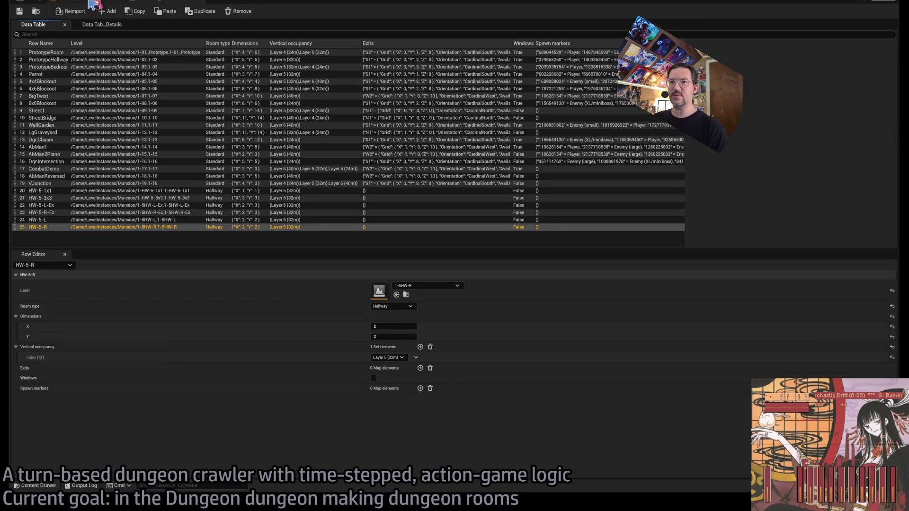
pyautogui.click(88, 3)
pyautogui.click(729, 329)
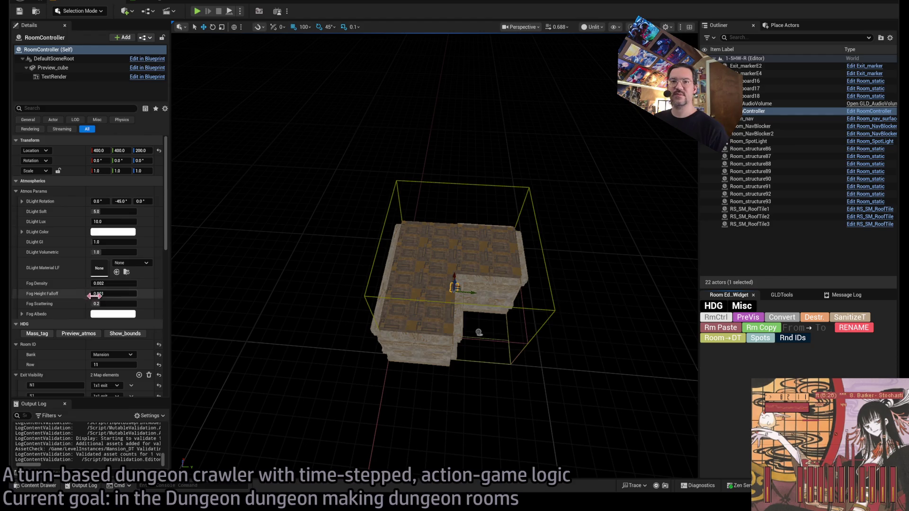
pyautogui.click(114, 365)
pyautogui.write('25')
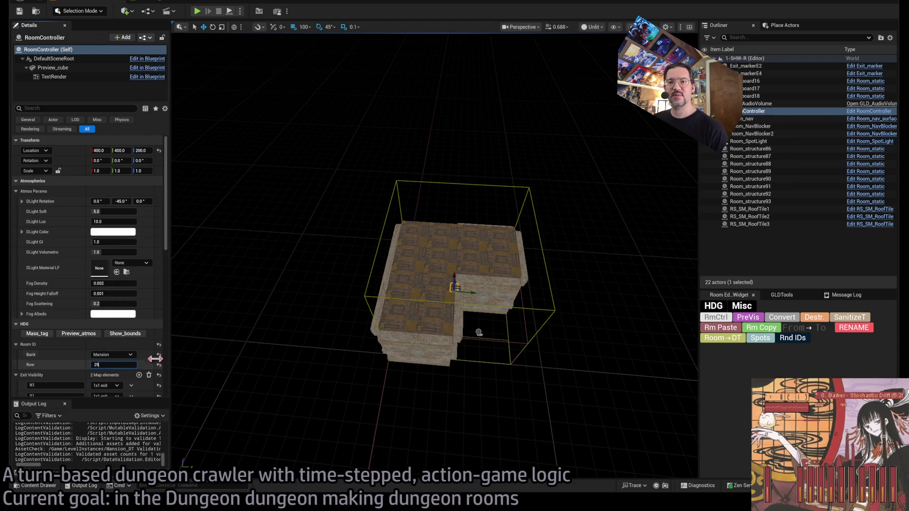
pyautogui.click(41, 334)
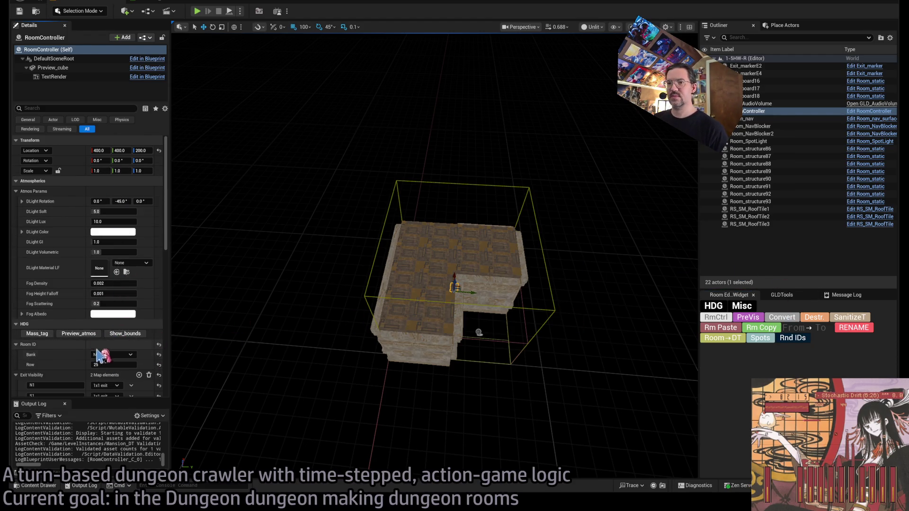
# Select the room's 22 actors, lift them into the green box, and previsualize it.
pyautogui.click(745, 66)
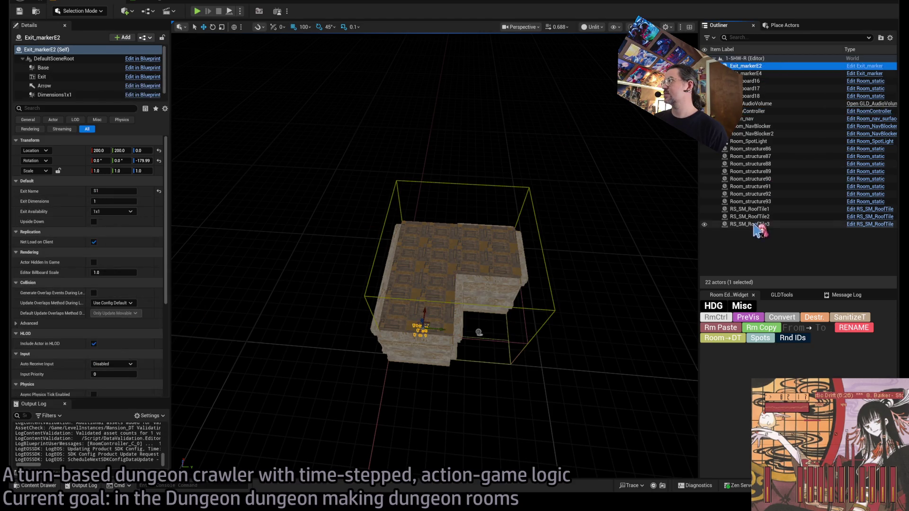
pyautogui.keyDown('shift'); pyautogui.click(750, 224); pyautogui.keyUp('shift')
pyautogui.press('f')
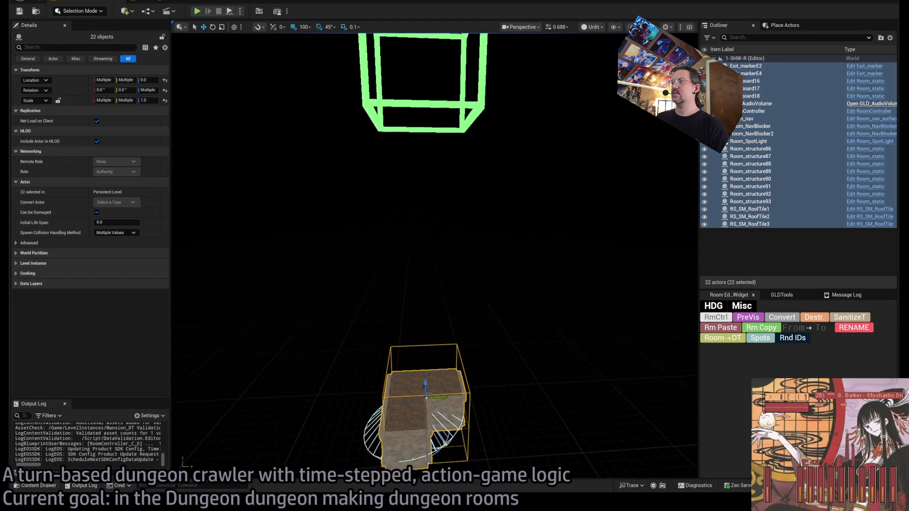
pyautogui.moveTo(425, 371); pyautogui.dragTo(429, 162)
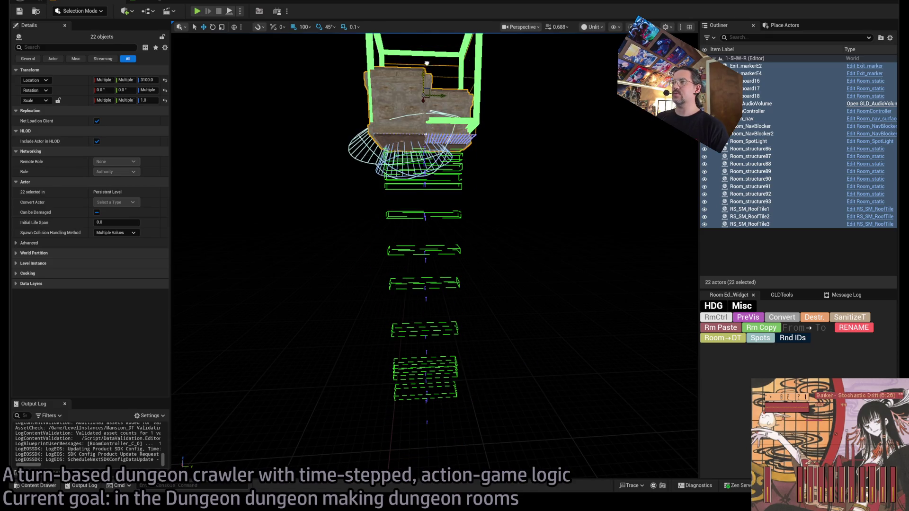
pyautogui.press('f')
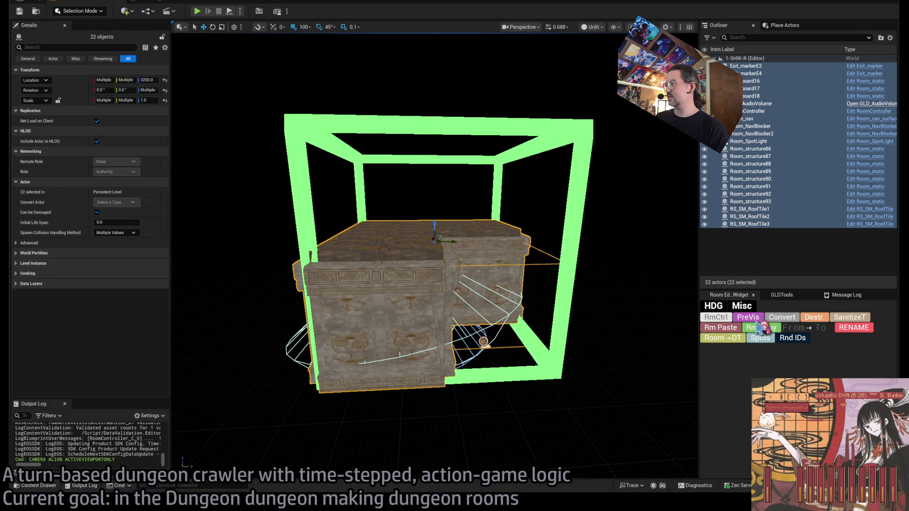
pyautogui.click(759, 327)
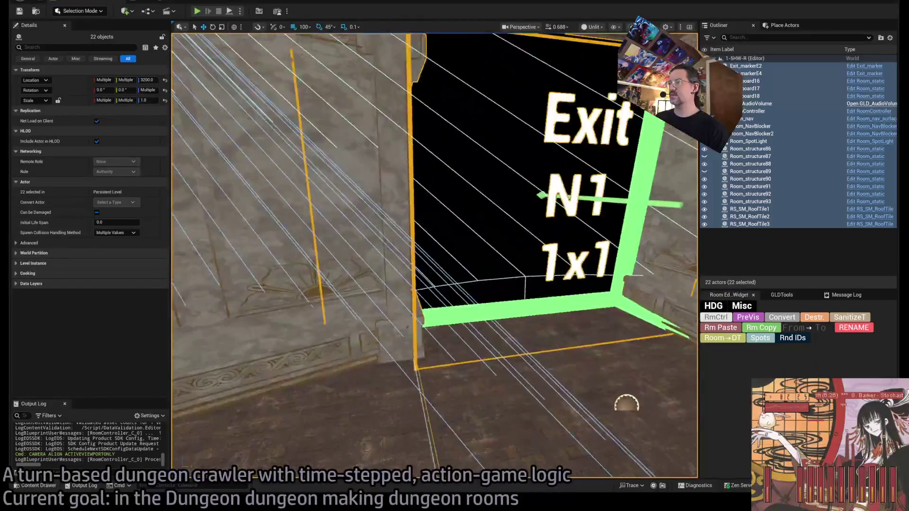
pyautogui.press('f')
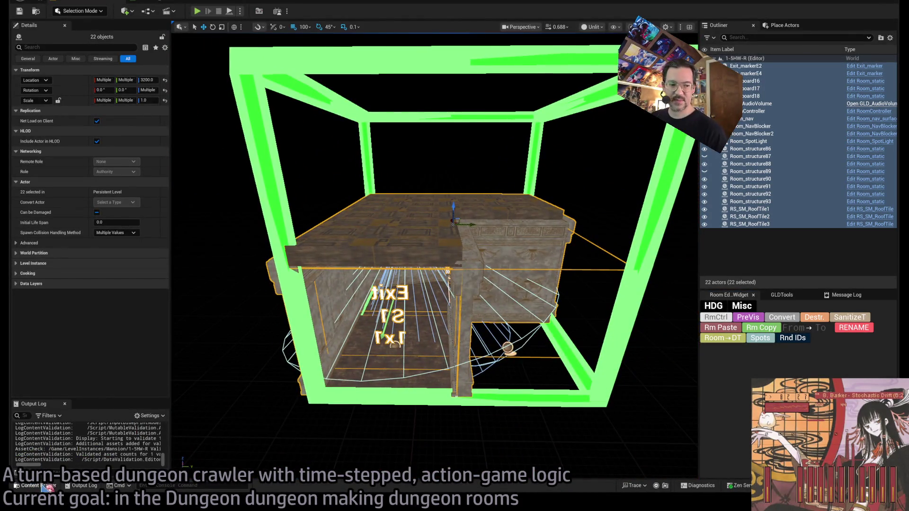
# Check the data table, then pick a hallway level in the Mansion folder.
pyautogui.click(48, 487)
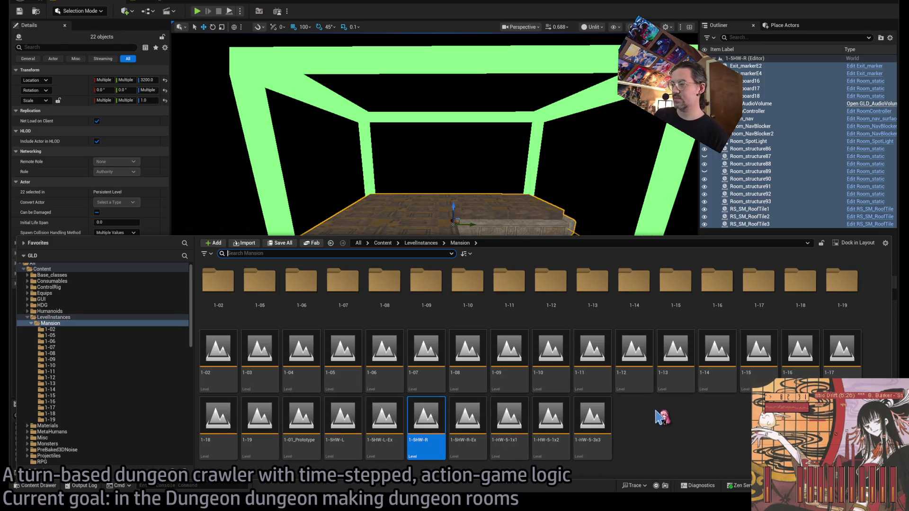
pyautogui.click(156, 3)
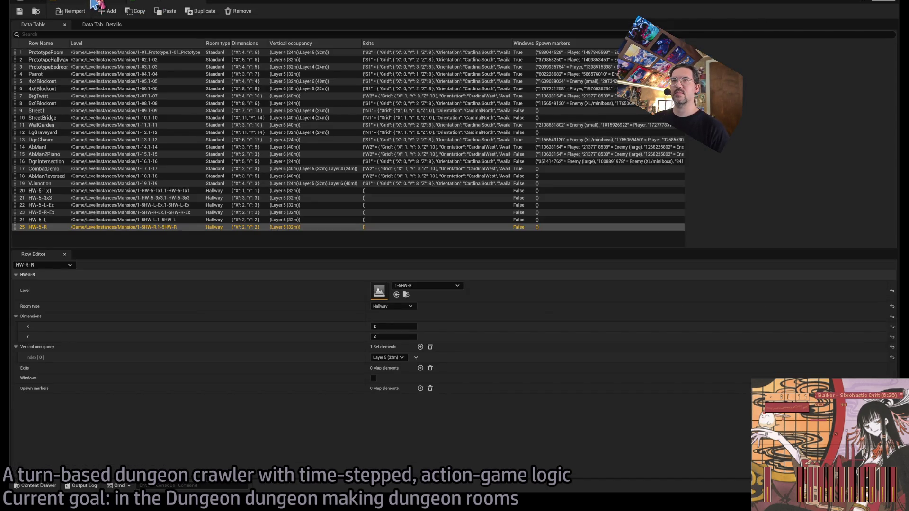
pyautogui.click(97, 4)
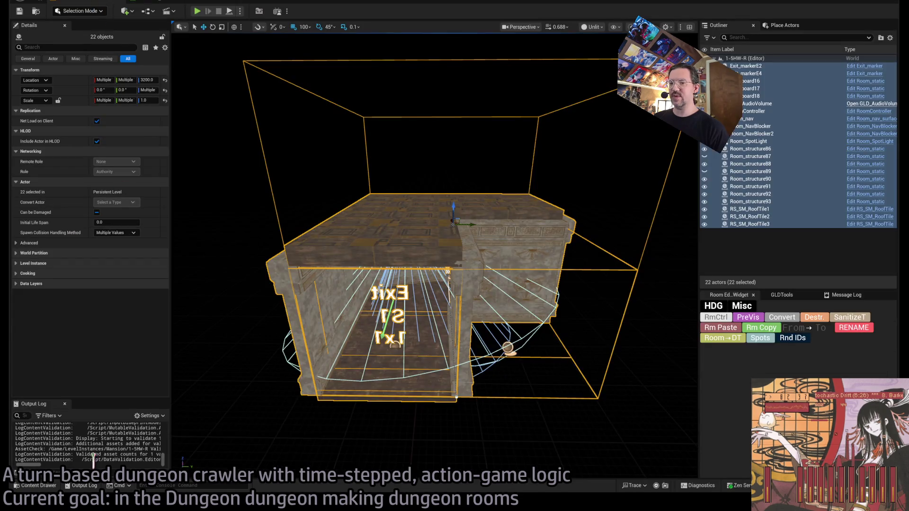
pyautogui.click(37, 486)
pyautogui.click(595, 408)
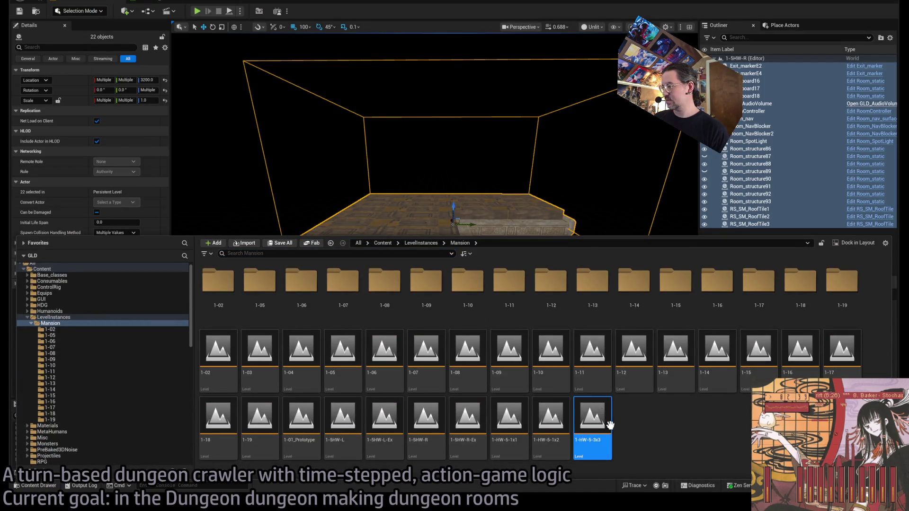
# Open level 1-HW-5-1x2 and duplicate the HW-5-1x1 data table row.
pyautogui.click(550, 421)
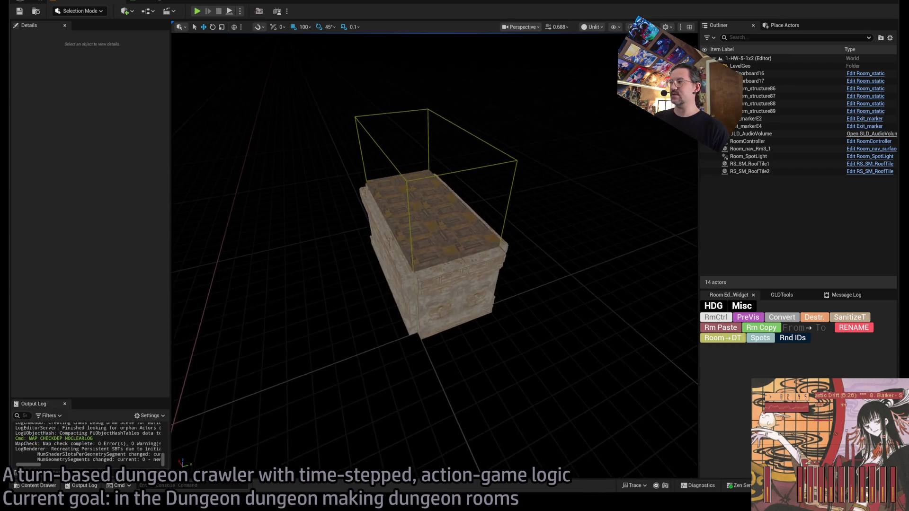
pyautogui.click(173, 4)
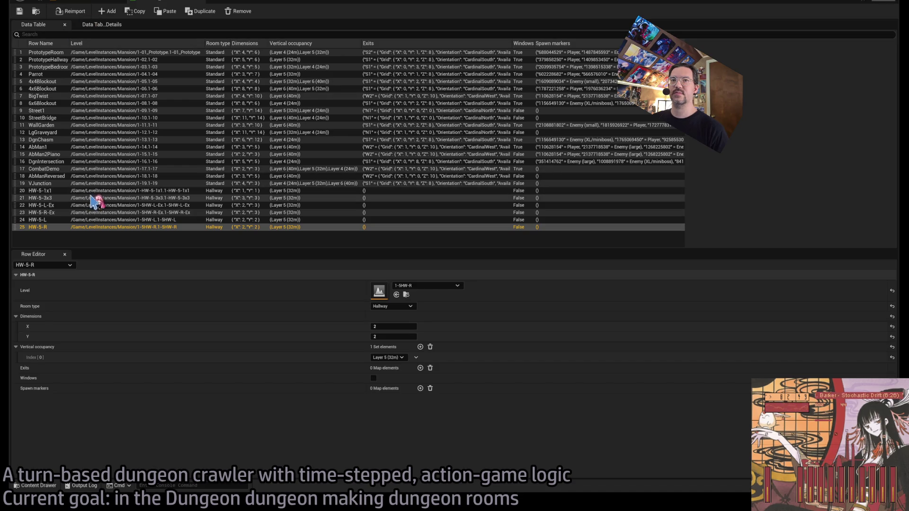
pyautogui.click(103, 199)
pyautogui.click(119, 191)
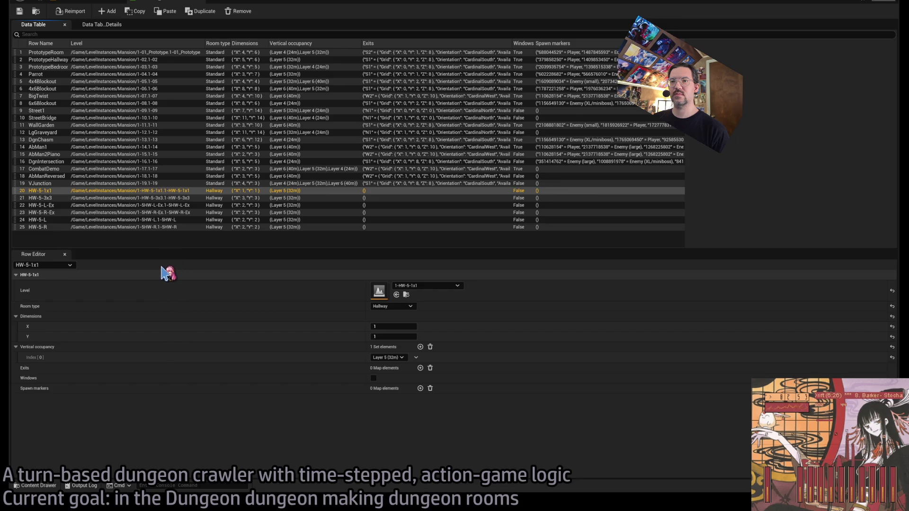
pyautogui.hotkey('ctrl', 'd')
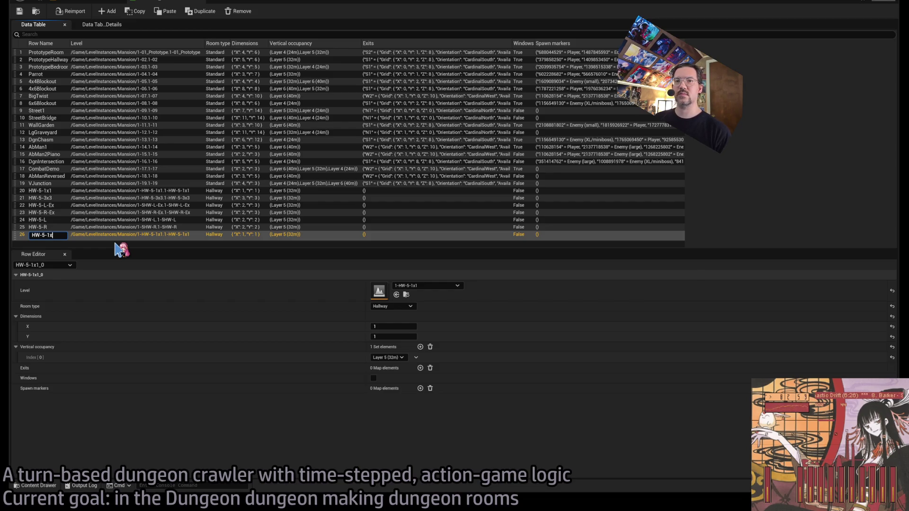
# Name the new row HW-5-1x2, set its Y dimension to 2, and save the table.
pyautogui.write('2')
pyautogui.press('Return')
pyautogui.click(383, 337)
pyautogui.write('2')
pyautogui.press('Return')
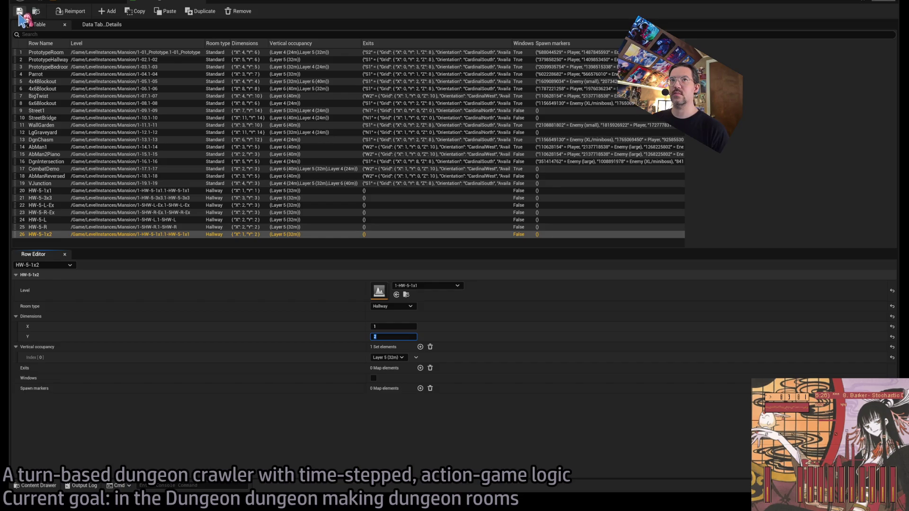
pyautogui.click(19, 11)
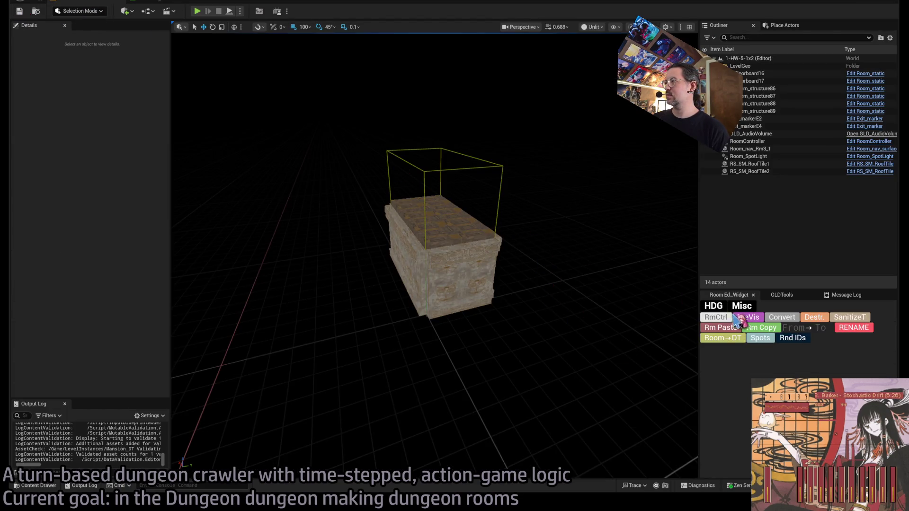
# Set the 1-HW-5-1x2 RoomController's Room ID row to 26.
pyautogui.click(180, 4)
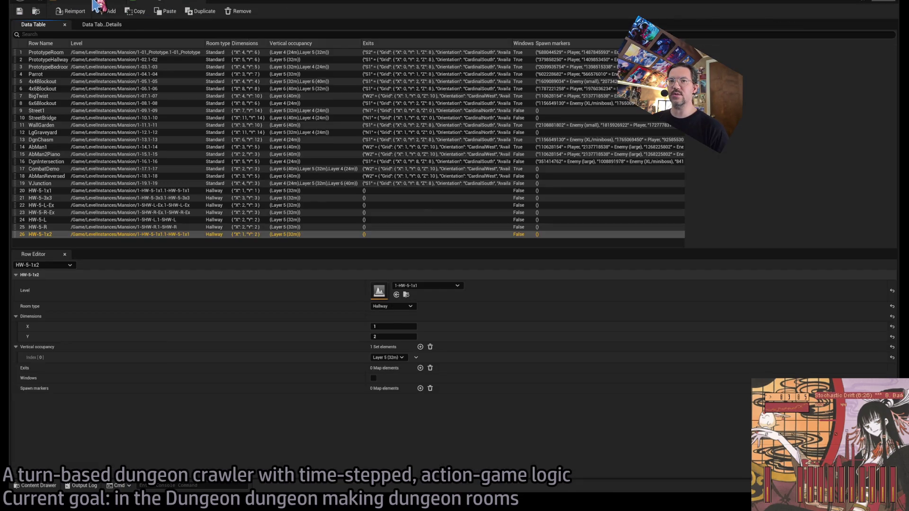
pyautogui.click(94, 3)
pyautogui.click(714, 318)
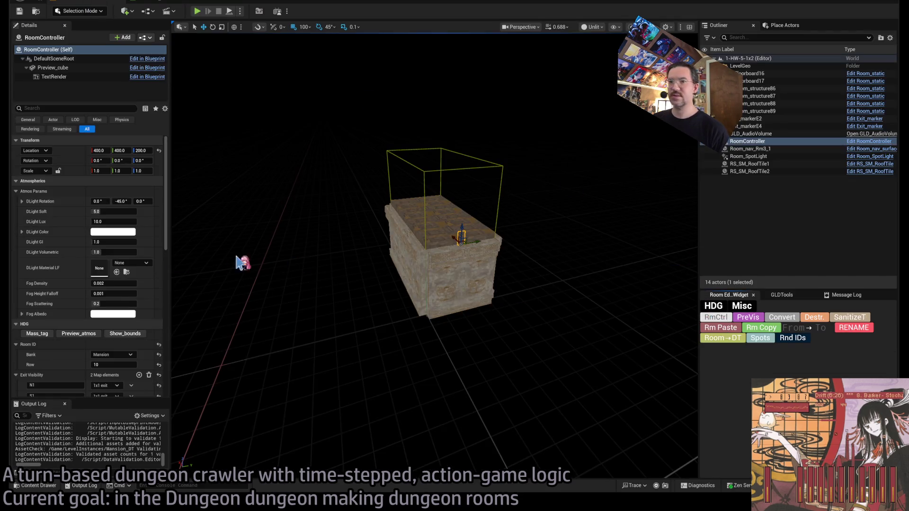
pyautogui.scroll(-2, 115, 350)
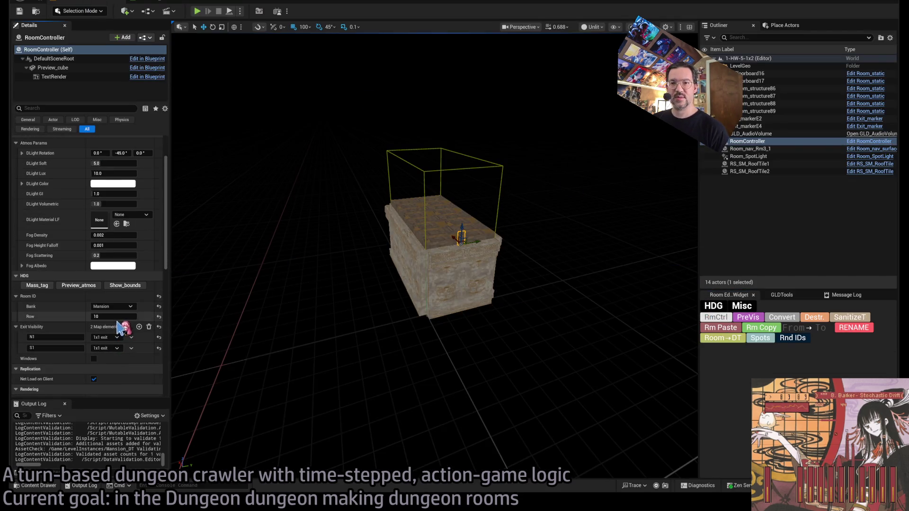
pyautogui.write('26')
pyautogui.press('Return')
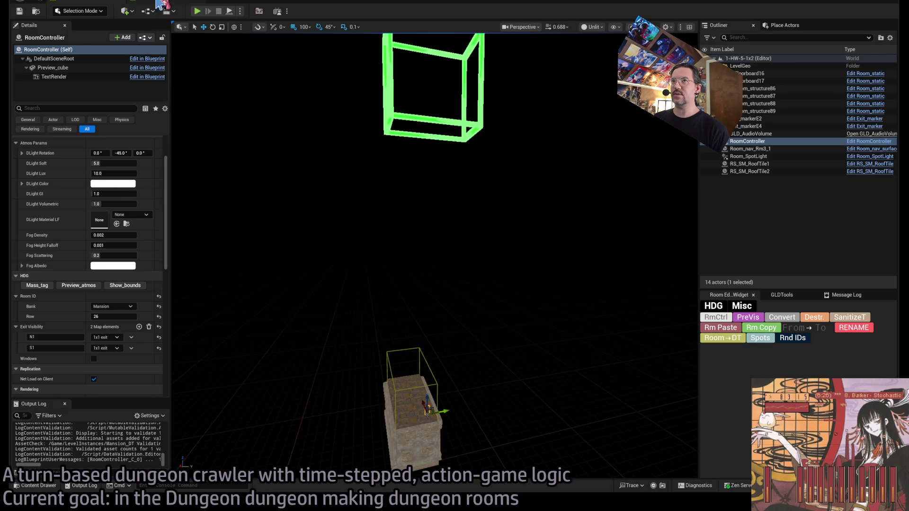
# Set row HW-5-1x2's X dimension to 2 and refresh the room bounds preview.
pyautogui.click(160, 3)
pyautogui.click(394, 328)
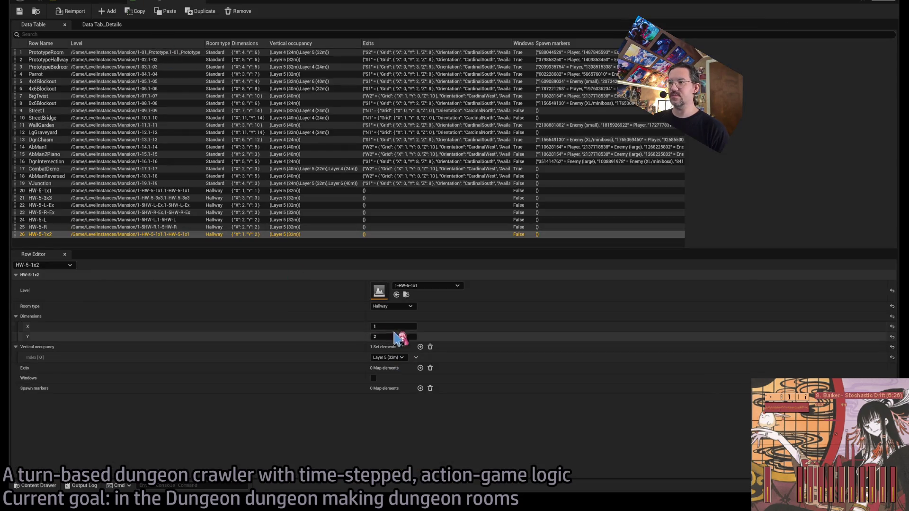
pyautogui.write('2')
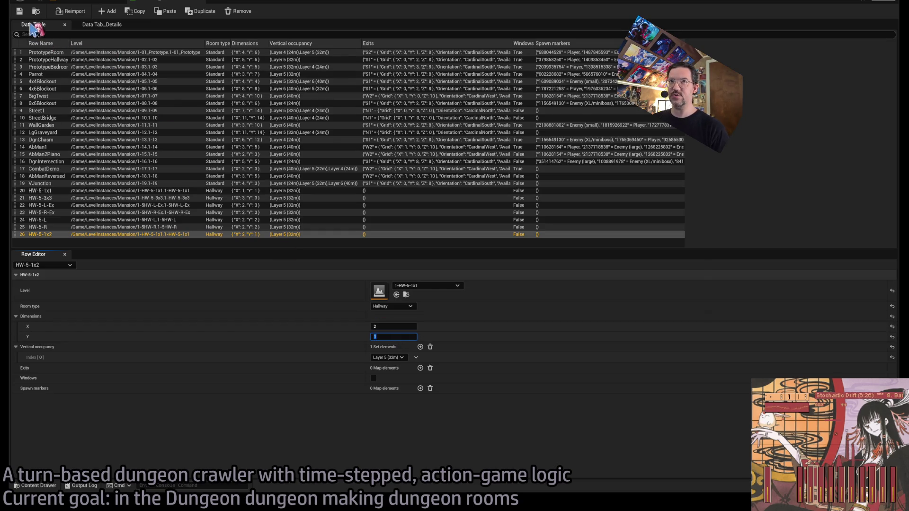
pyautogui.click(85, 3)
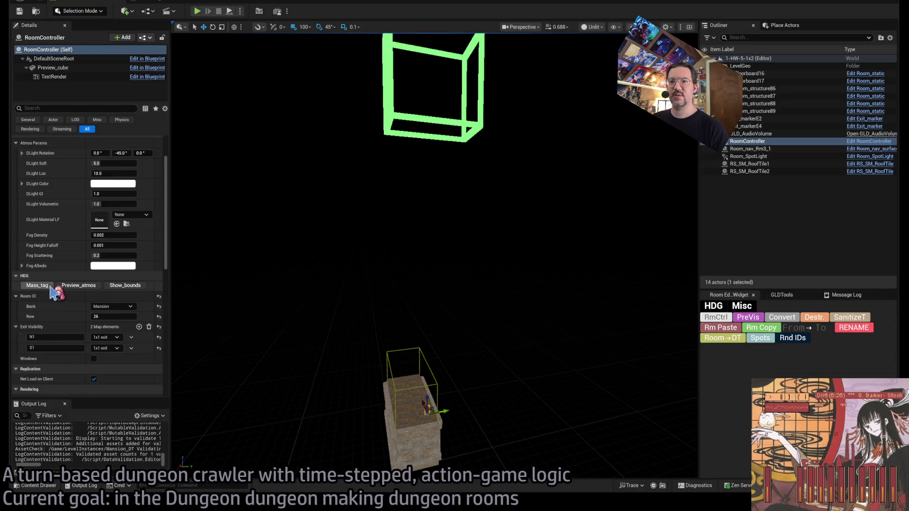
pyautogui.click(125, 285)
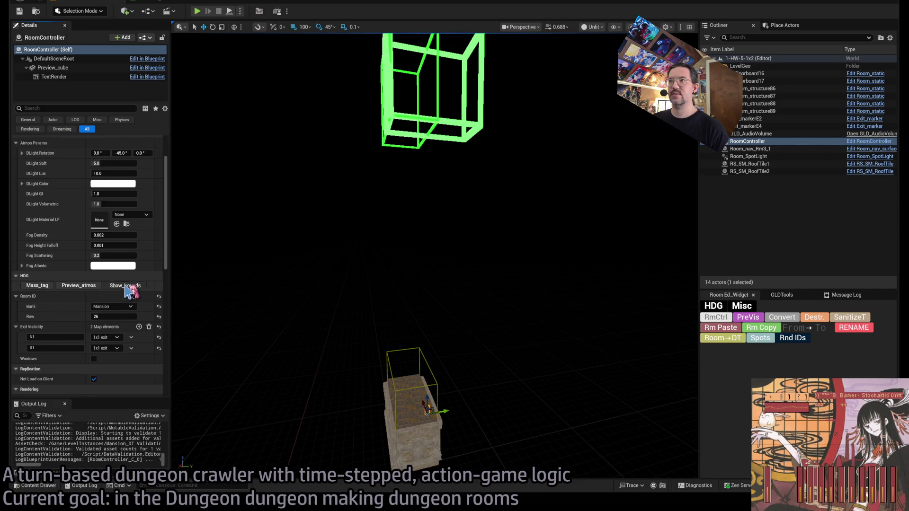
# Select all 14 room actors, move them into the green bounds box, and frame them.
pyautogui.click(750, 172)
pyautogui.keyDown('shift'); pyautogui.click(750, 73); pyautogui.keyUp('shift')
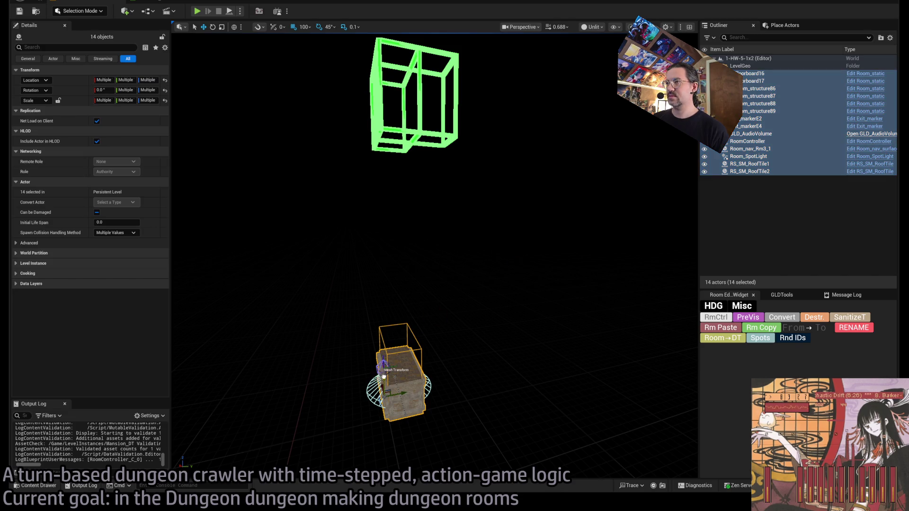
pyautogui.moveTo(383, 373); pyautogui.dragTo(457, 194)
pyautogui.press('f')
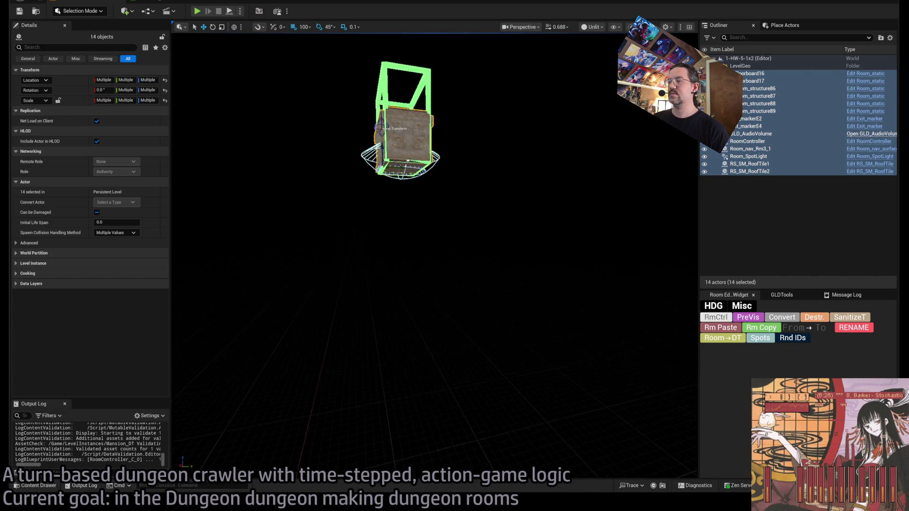
pyautogui.scroll(5, 434, 255)
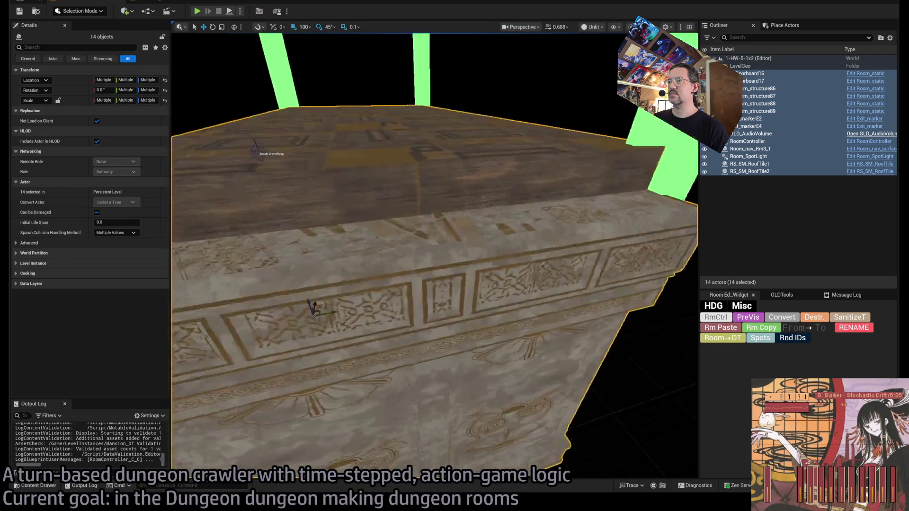
pyautogui.scroll(-3, 377, 167)
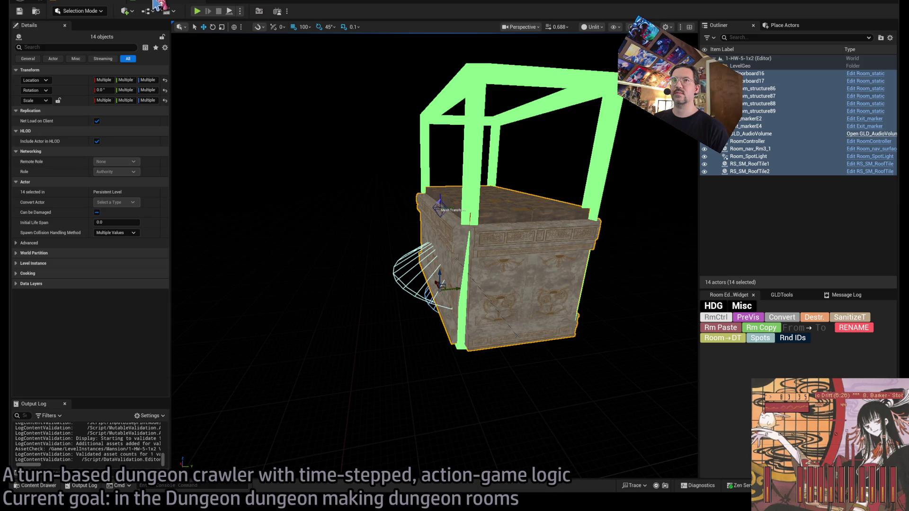
# Check the data table, browse the Mansion level assets, and recentre on the room.
pyautogui.click(155, 4)
pyautogui.click(86, 3)
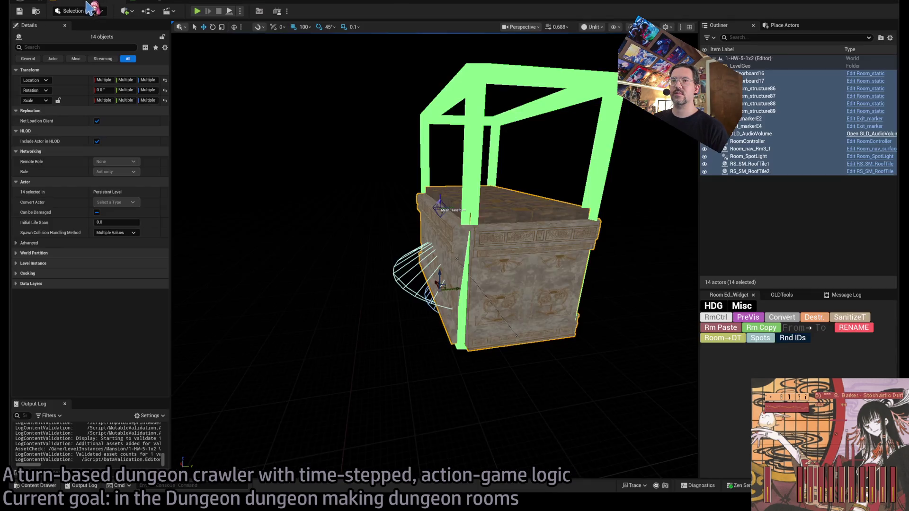
pyautogui.click(39, 485)
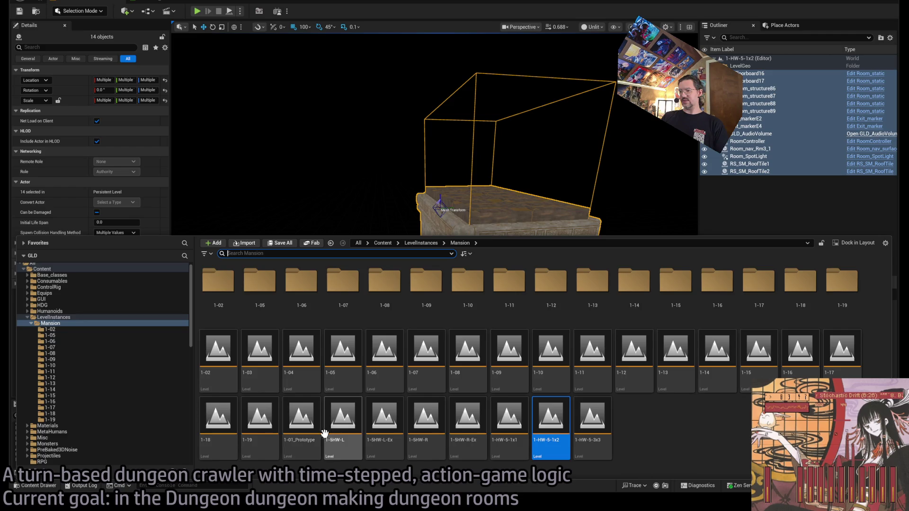
pyautogui.click(591, 395)
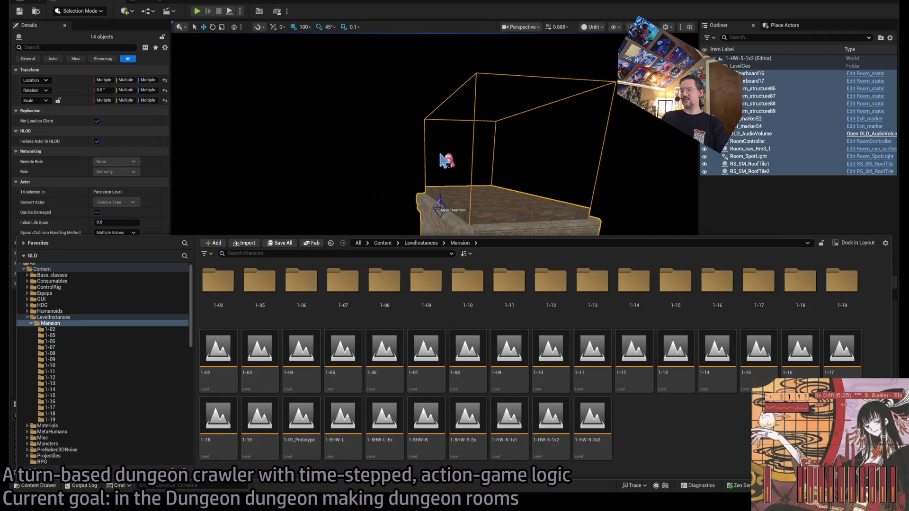
pyautogui.press('f')
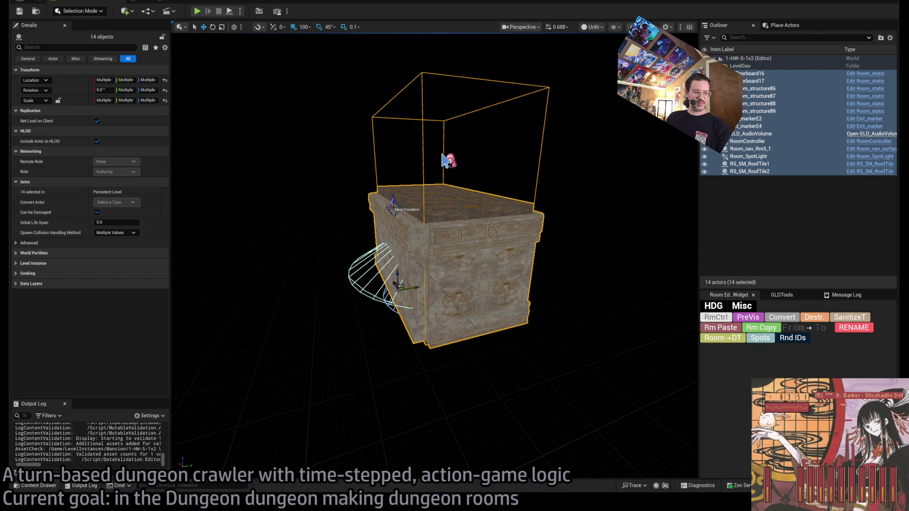